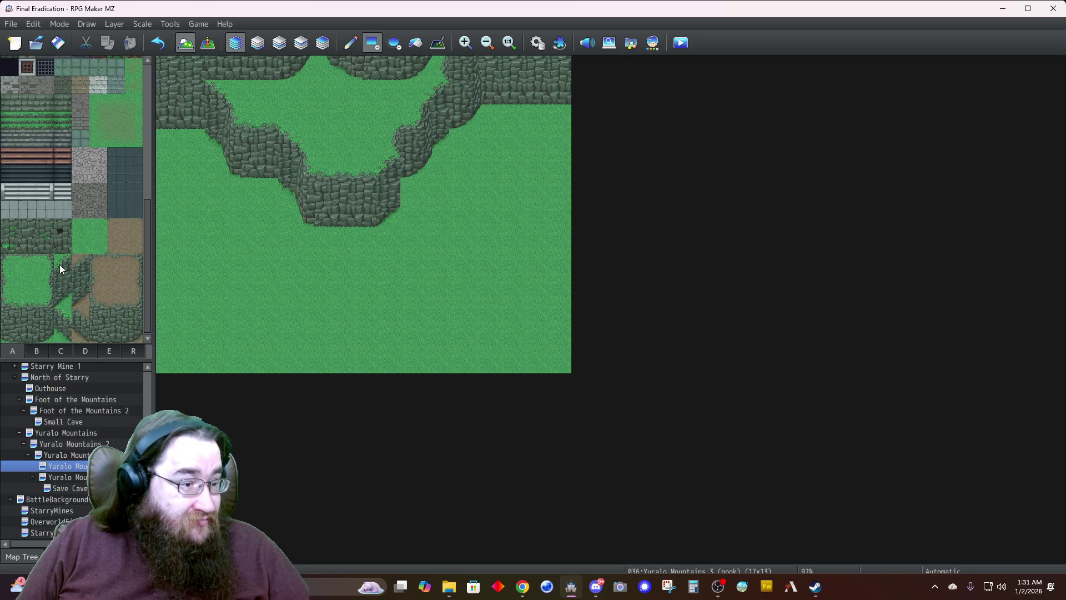
# On Layer 2, paint the first grass-topped cliff pieces and left edge below the overhang
pyautogui.moveTo(45, 300); pyautogui.dragTo(44, 317)
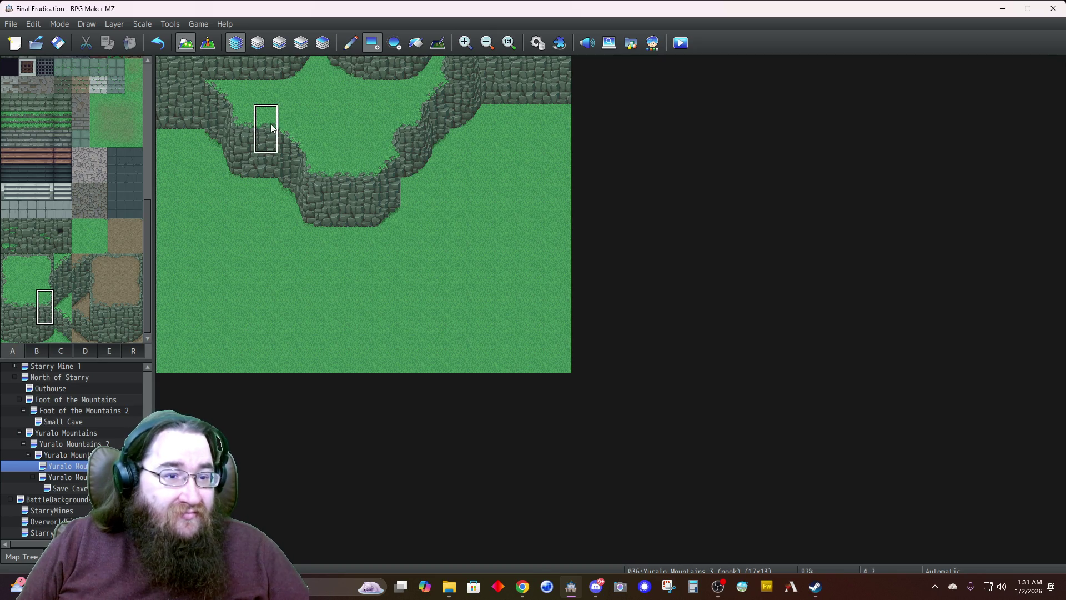
pyautogui.click(279, 44)
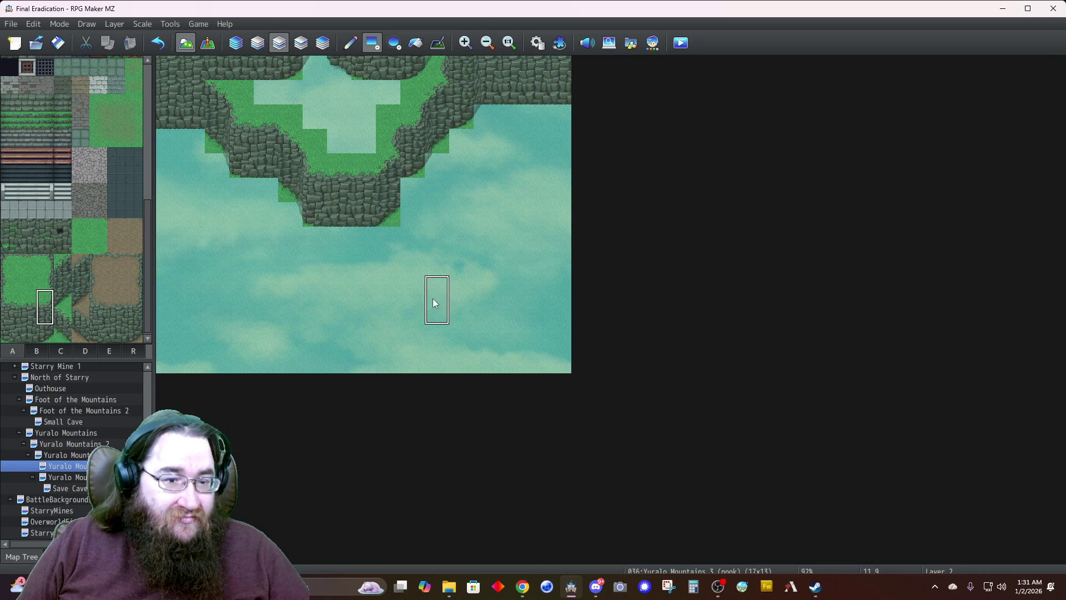
pyautogui.click(409, 269)
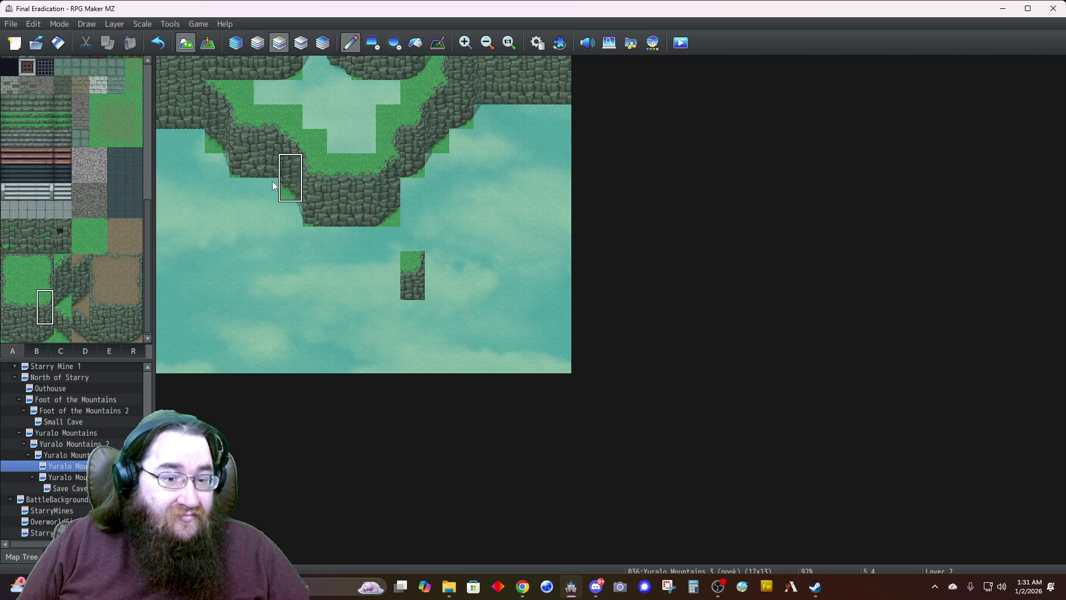
pyautogui.click(29, 305)
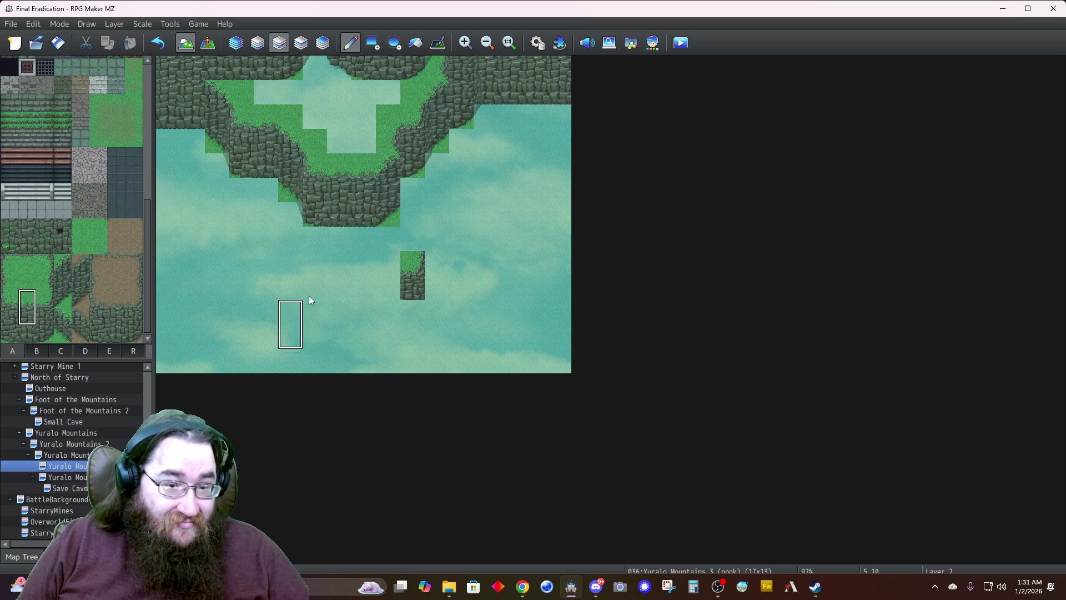
pyautogui.click(388, 276)
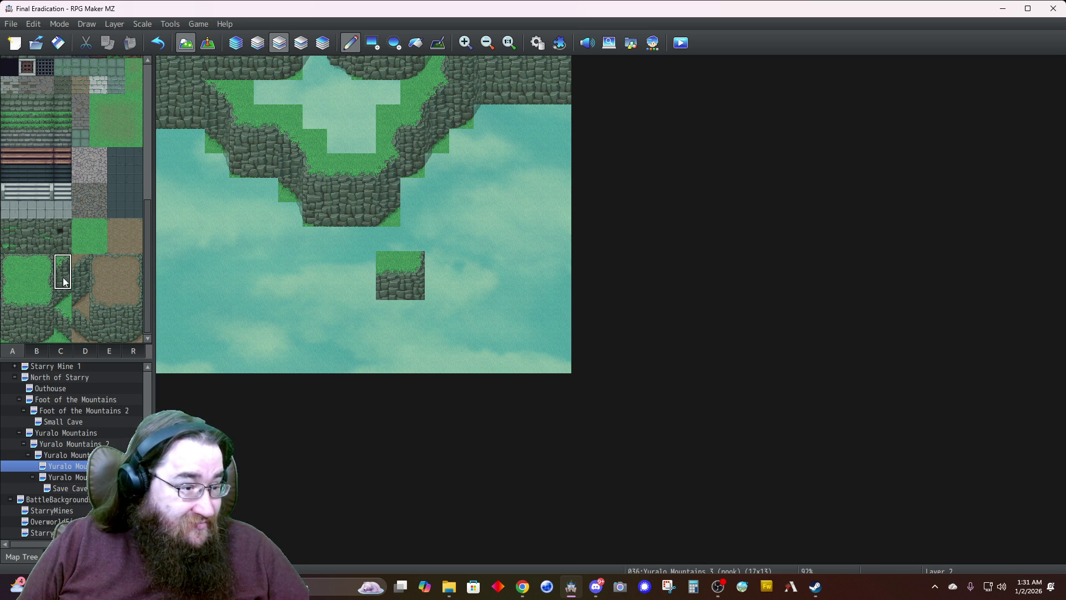
pyautogui.click(366, 295)
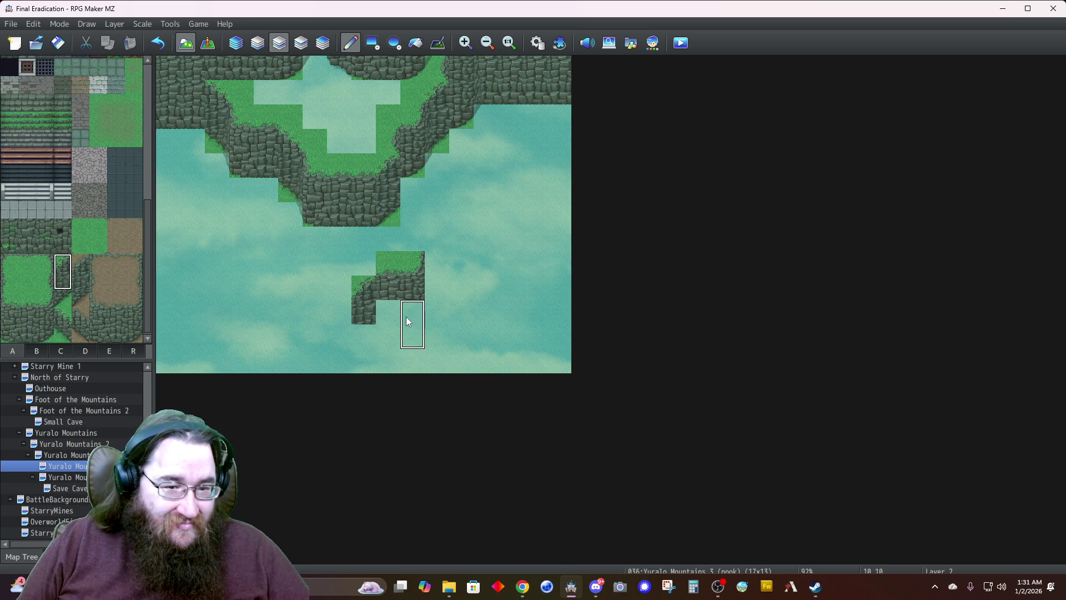
# Fill the block's lower corners and add grass-topped cliff columns on both sides
pyautogui.rightClick(387, 288)
pyautogui.click(396, 313)
pyautogui.click(412, 311)
pyautogui.rightClick(412, 300)
pyautogui.click(361, 290)
pyautogui.click(438, 286)
pyautogui.click(437, 264)
# Fill the gaps below the block with cliff down to the map's bottom edge, copying the five-tile column
pyautogui.rightClick(465, 274)
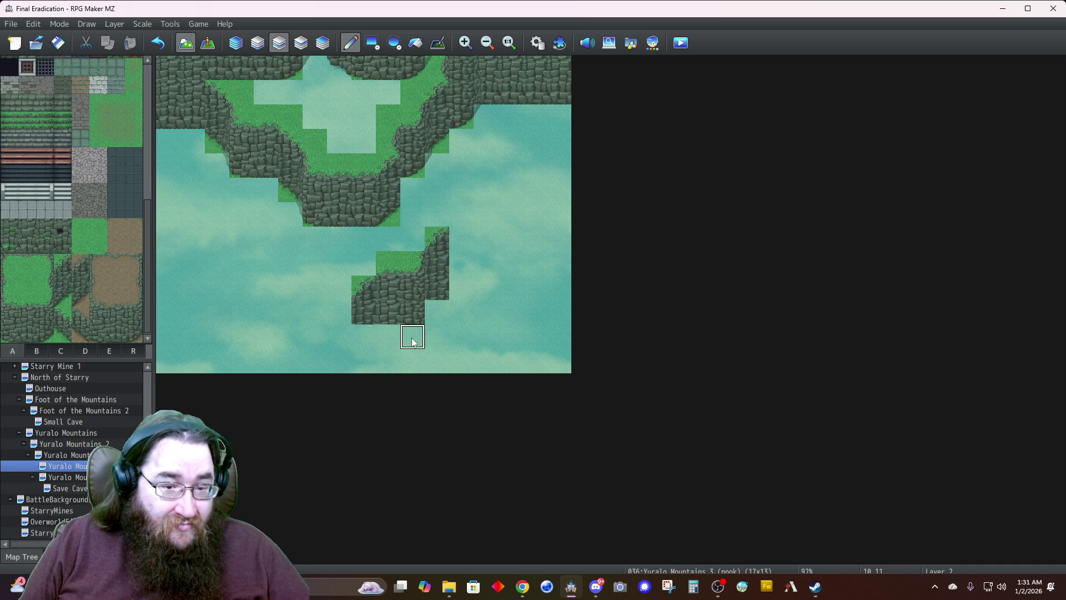
pyautogui.click(439, 313)
pyautogui.click(435, 336)
pyautogui.click(438, 360)
pyautogui.click(411, 336)
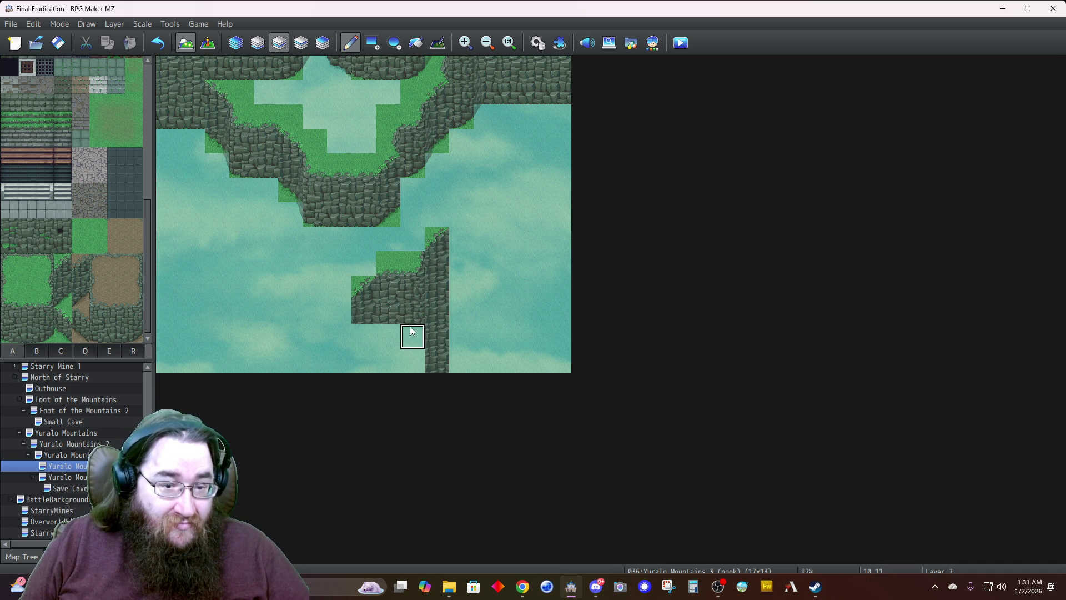
pyautogui.click(397, 340)
pyautogui.click(392, 360)
pyautogui.click(411, 360)
pyautogui.click(364, 336)
pyautogui.click(365, 367)
pyautogui.moveTo(388, 268); pyautogui.dragTo(393, 358)
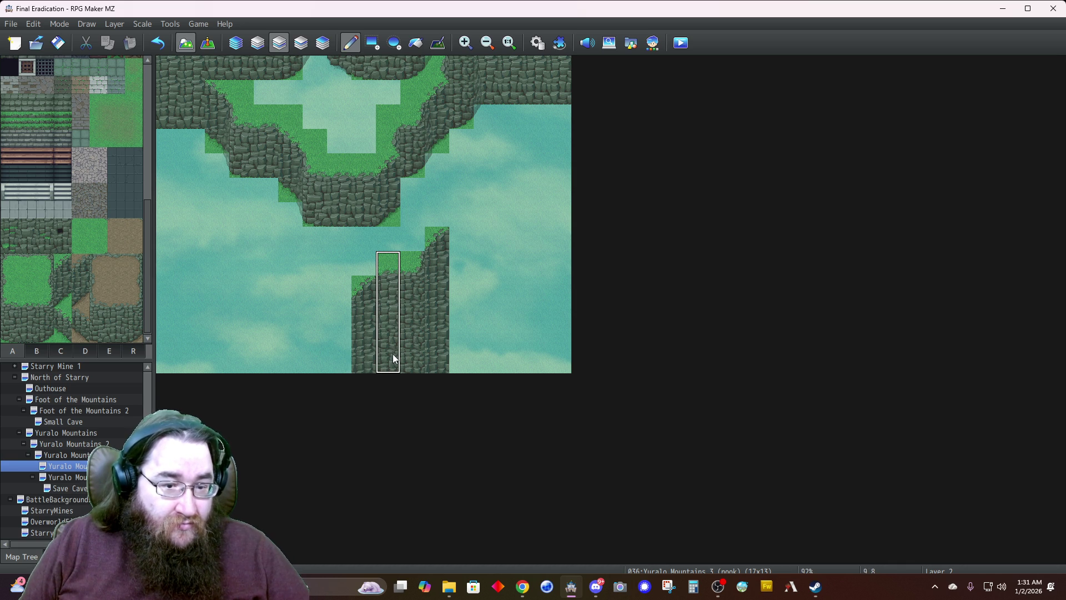
# Stamp the copied cliff column twice to the left and paint light grass on the ledge top
pyautogui.click(349, 357)
pyautogui.click(324, 348)
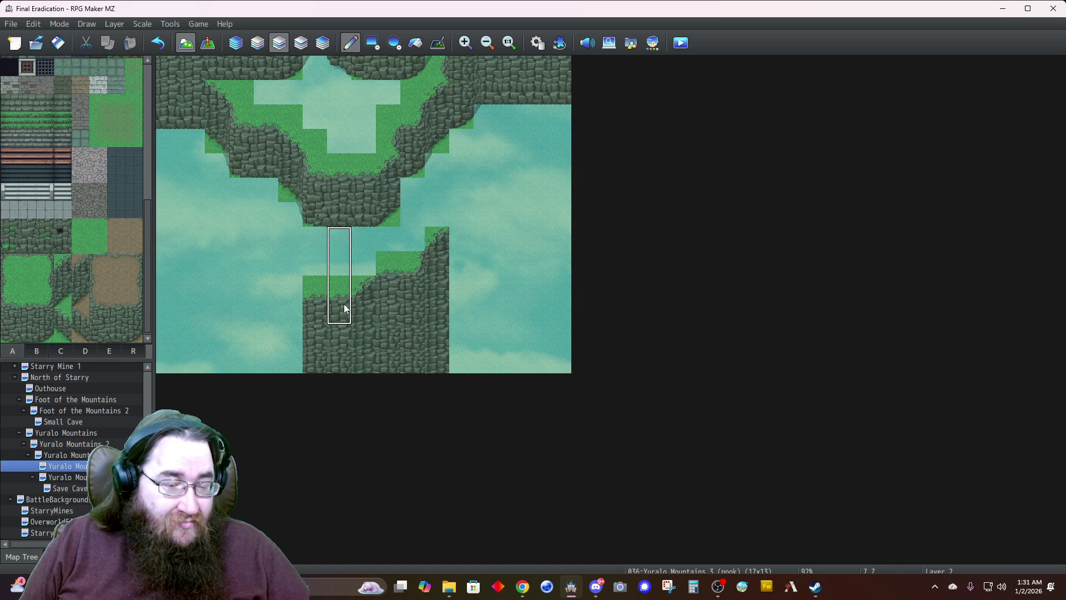
pyautogui.click(99, 245)
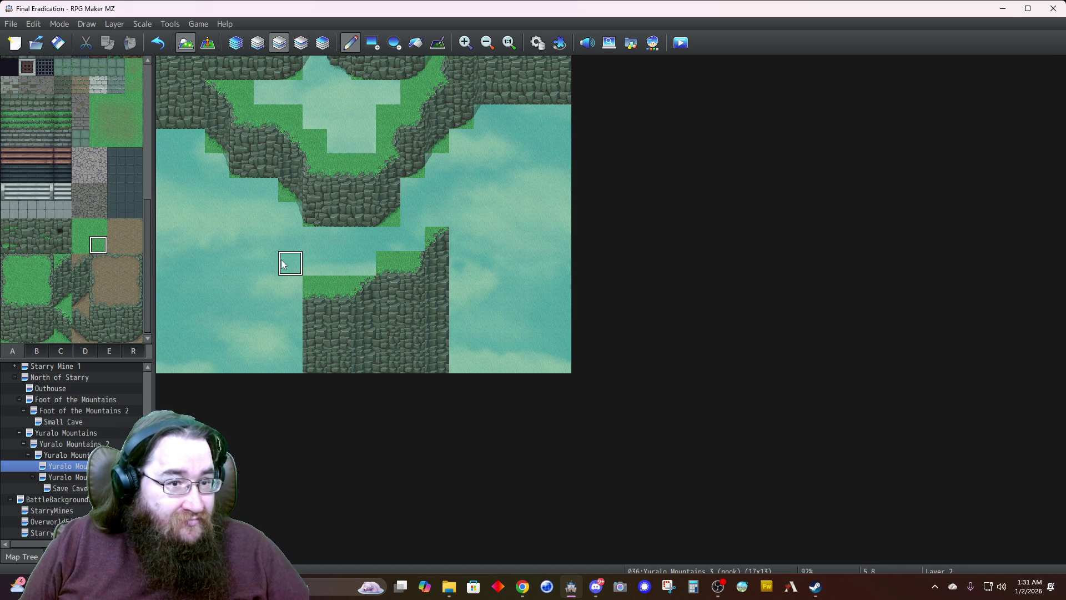
pyautogui.click(362, 264)
pyautogui.click(413, 237)
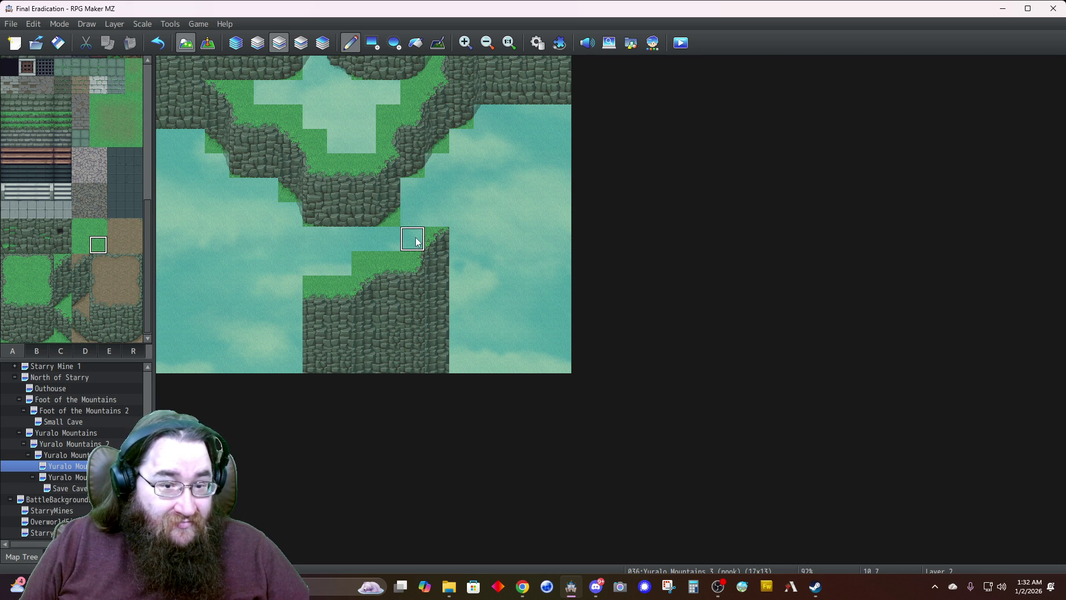
# Add grass-topped cliff columns right of the block, extended to the bottom edge
pyautogui.moveTo(389, 263); pyautogui.dragTo(394, 364)
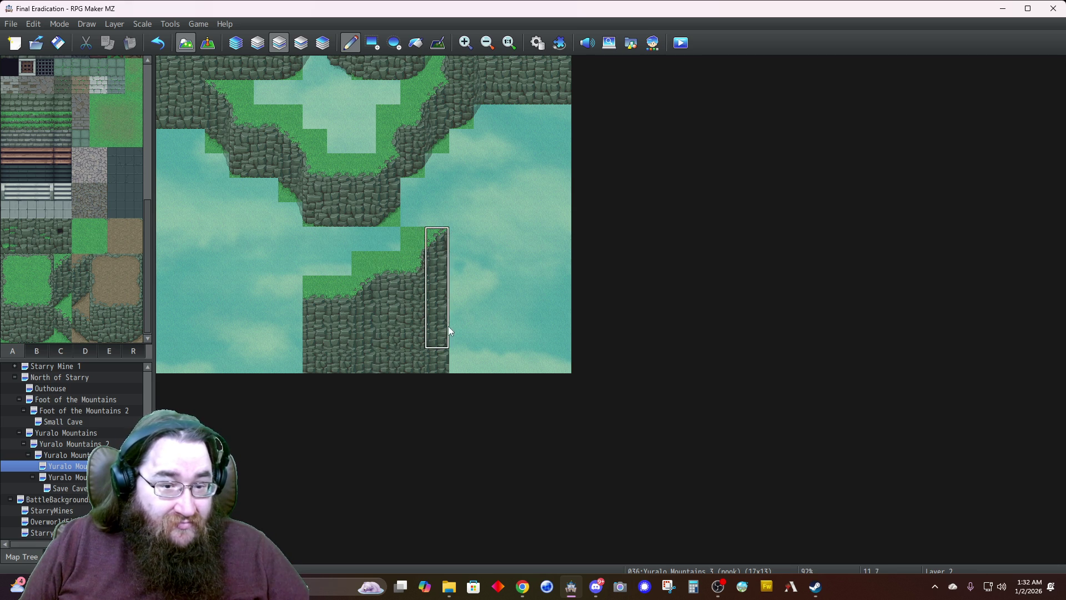
pyautogui.click(461, 323)
pyautogui.moveTo(460, 252); pyautogui.dragTo(464, 321)
pyautogui.click(462, 360)
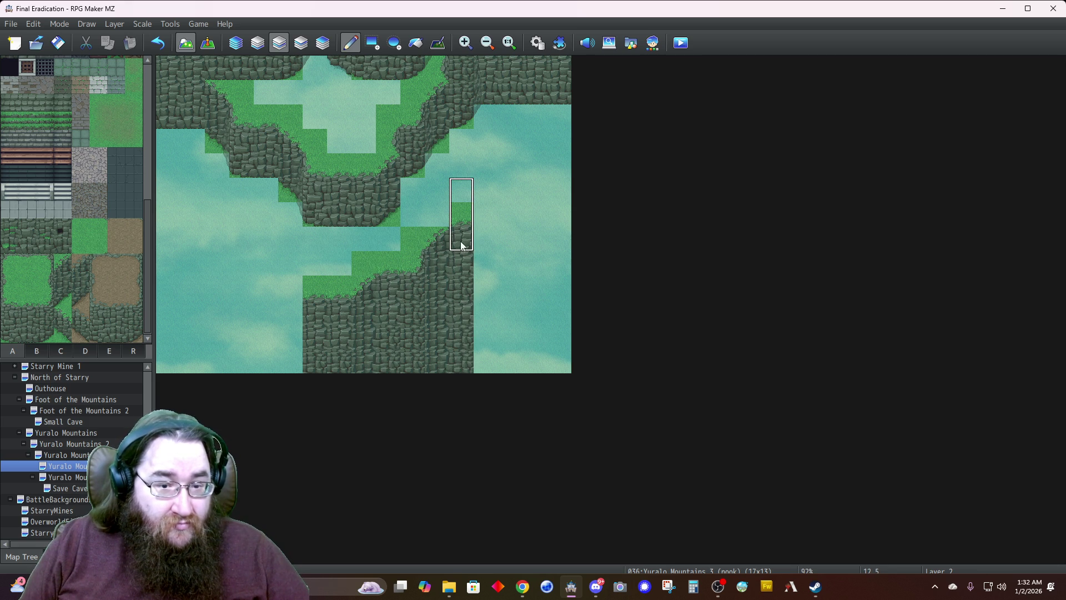
pyautogui.rightClick(413, 239)
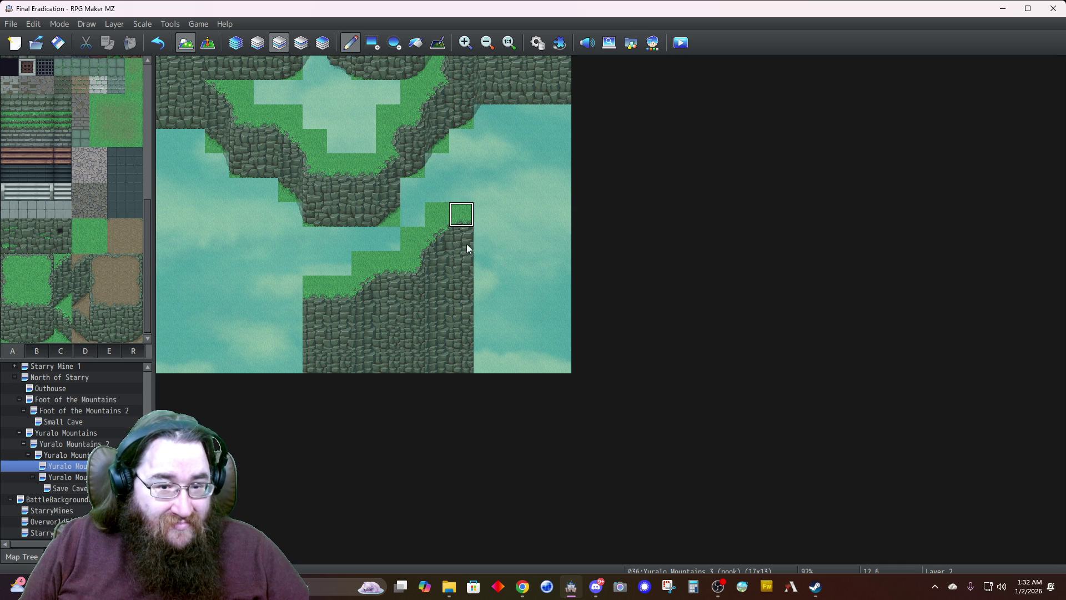
pyautogui.moveTo(463, 359); pyautogui.dragTo(508, 358)
# Extend the cliff to the map's right edge, fixing the water and grass atop the rightmost column
pyautogui.moveTo(437, 239); pyautogui.dragTo(438, 334)
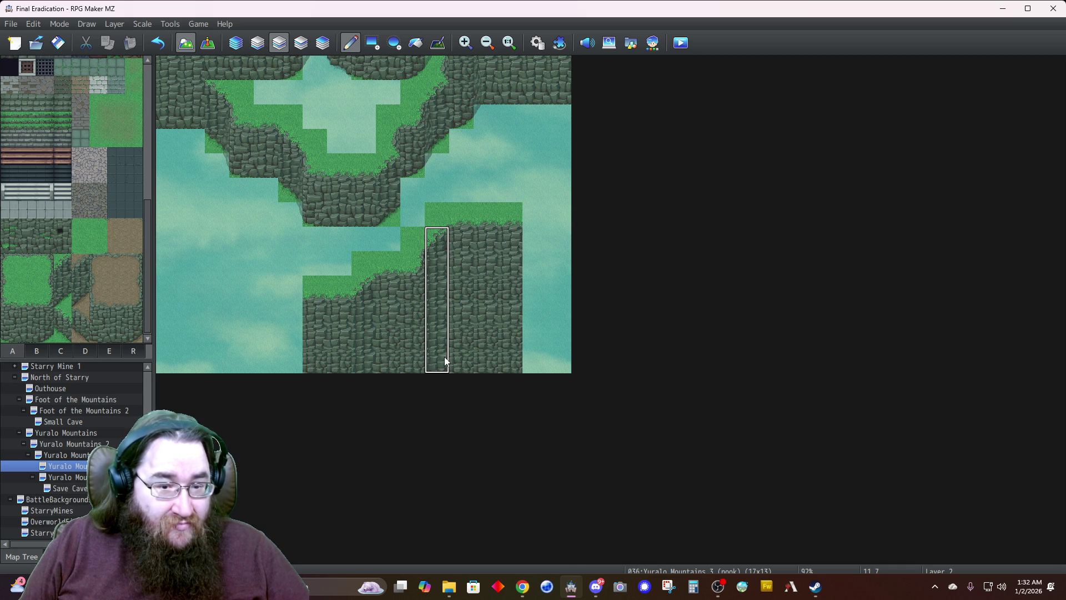
pyautogui.moveTo(543, 335); pyautogui.dragTo(544, 319)
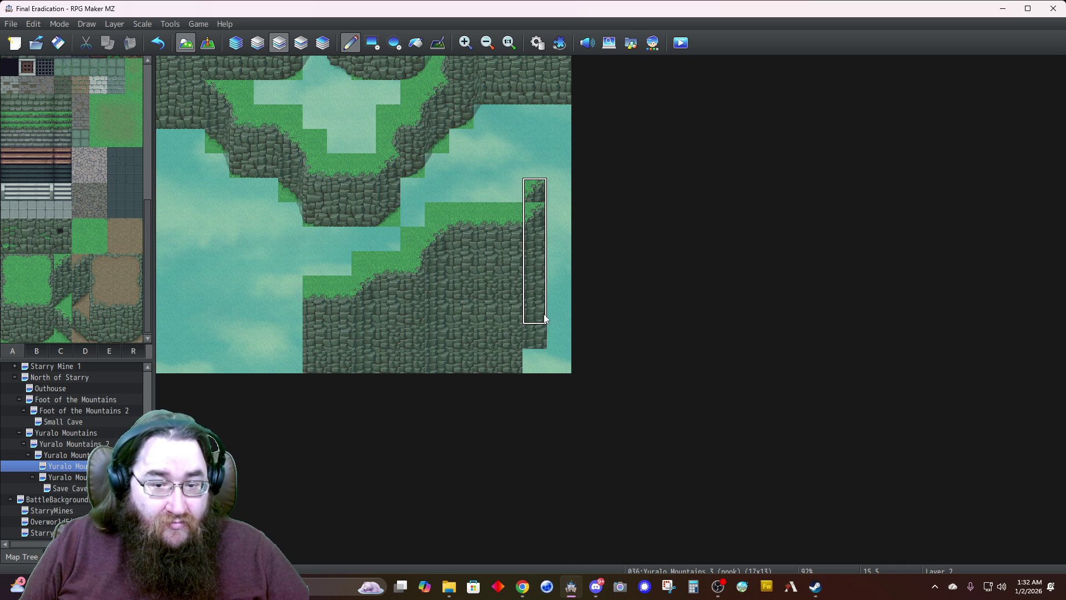
pyautogui.click(539, 350)
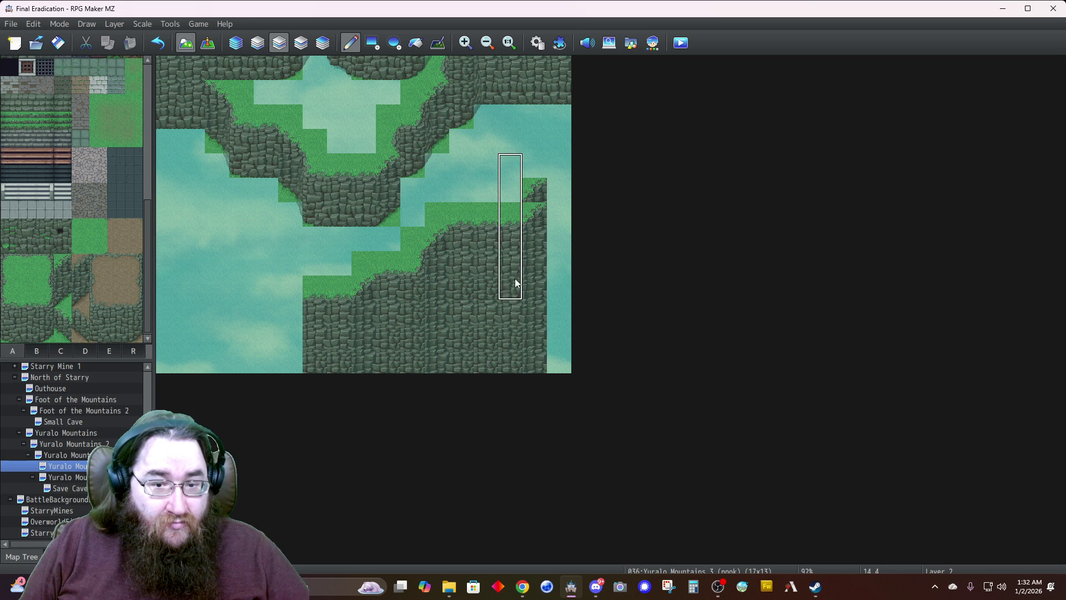
pyautogui.rightClick(510, 190)
pyautogui.click(534, 190)
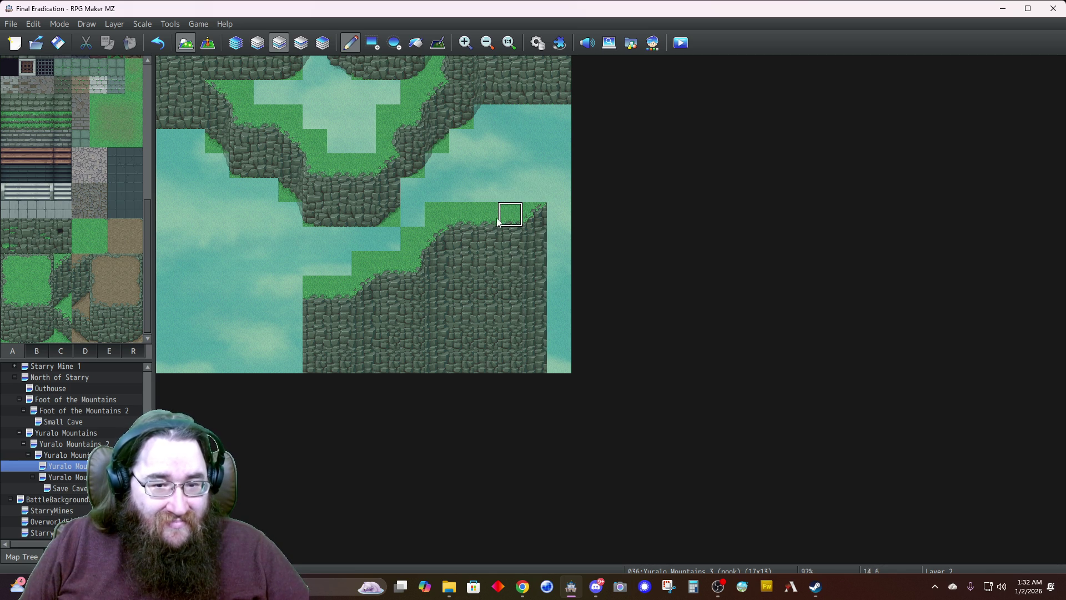
pyautogui.moveTo(481, 260); pyautogui.dragTo(480, 350)
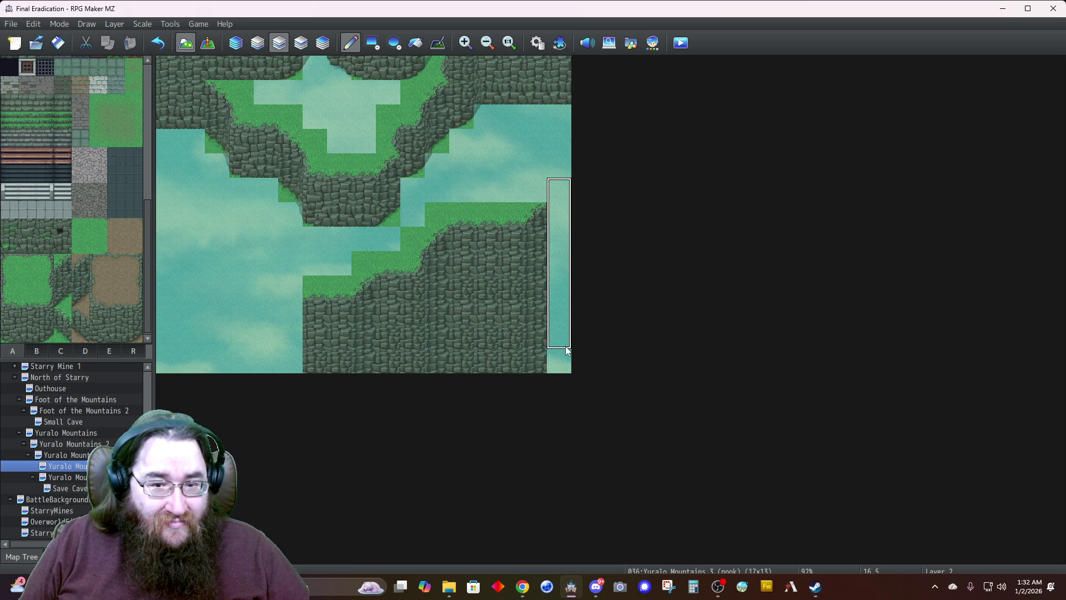
pyautogui.click(559, 361)
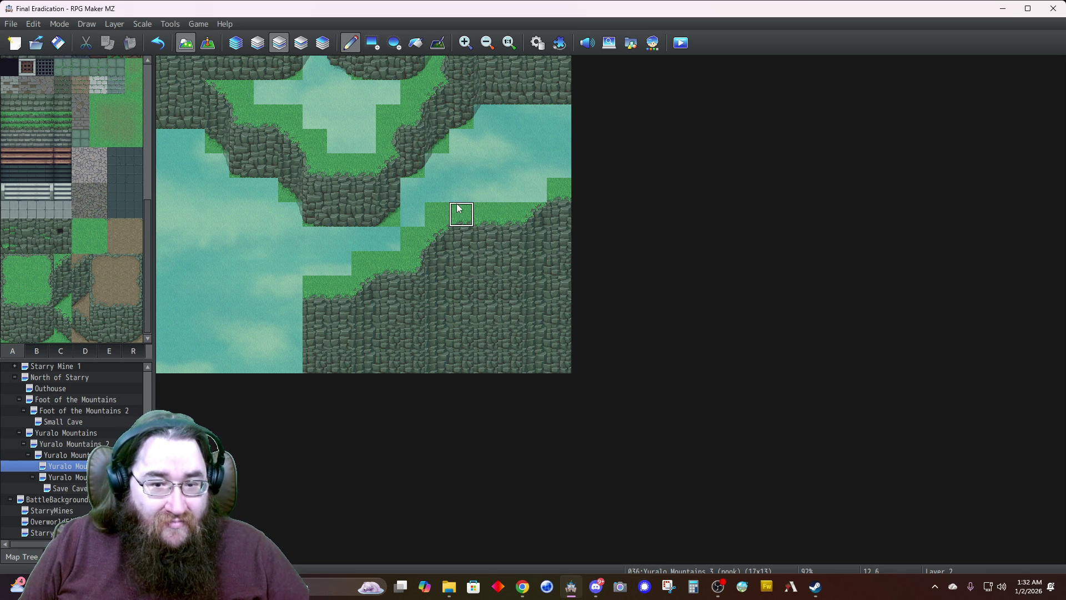
pyautogui.click(534, 190)
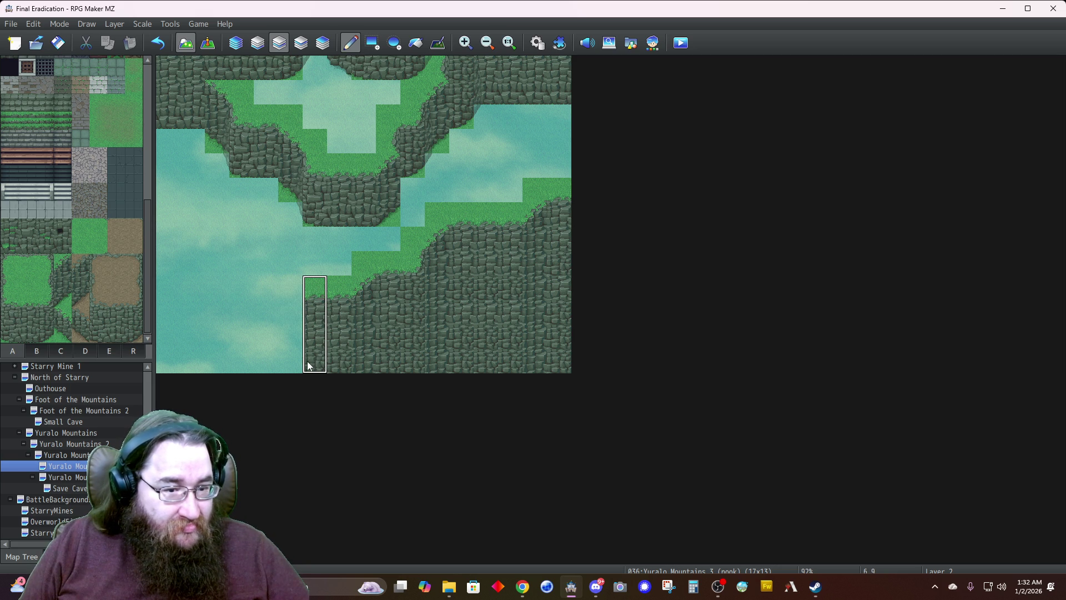
# Extend the grass-topped cliff column by column to the map's left edge
pyautogui.click(291, 362)
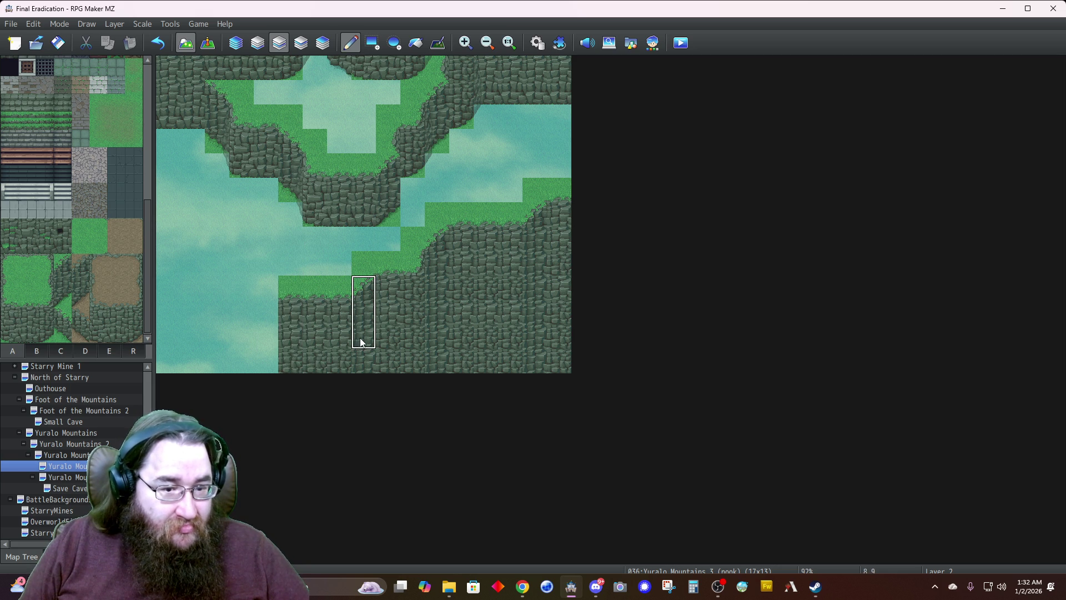
pyautogui.click(258, 352)
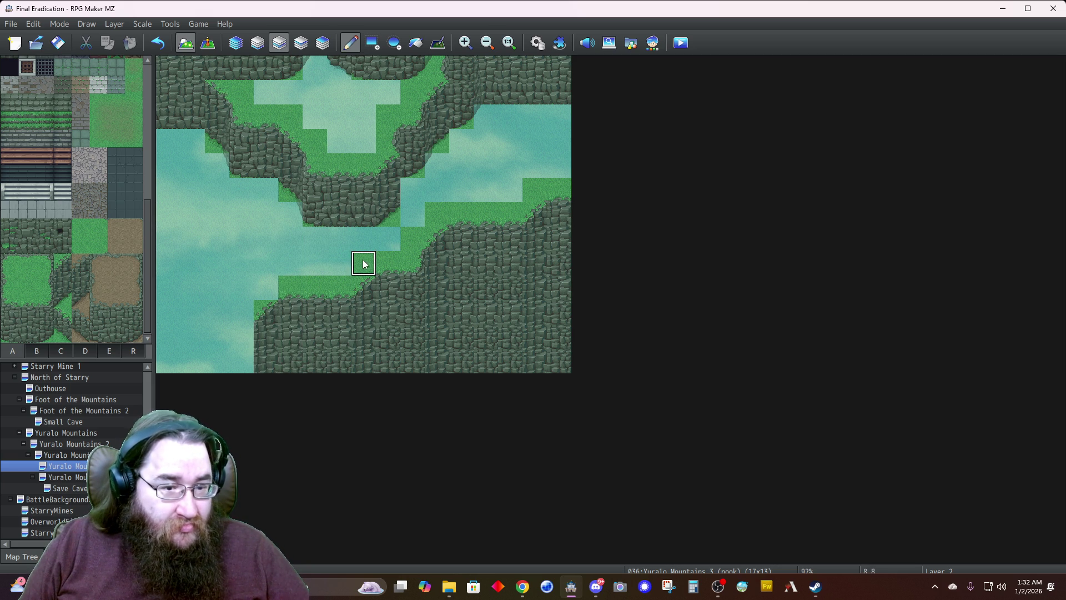
pyautogui.click(266, 288)
pyautogui.click(242, 367)
pyautogui.click(217, 368)
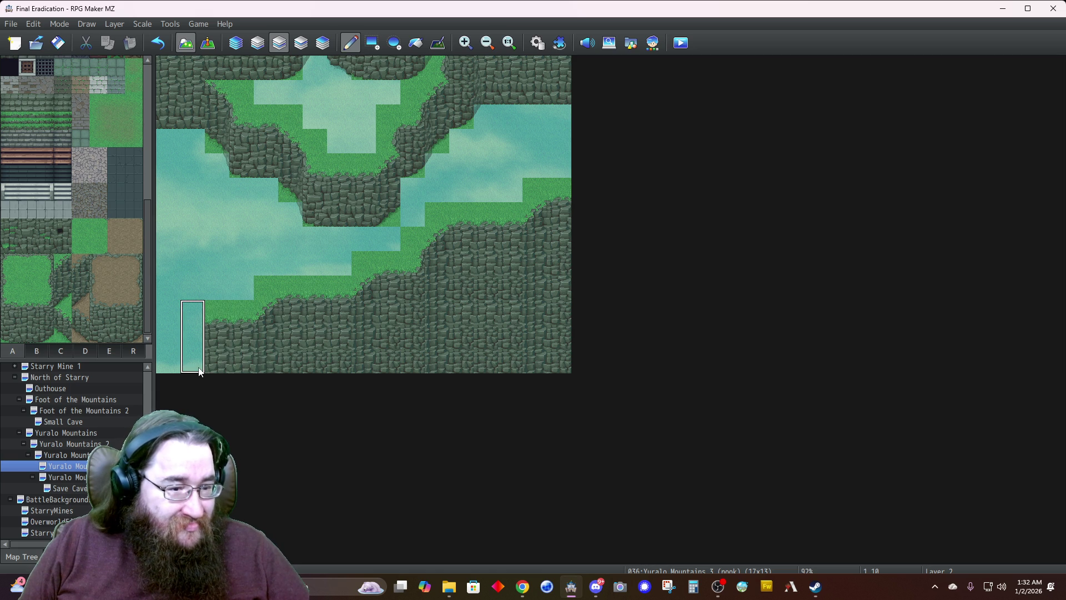
pyautogui.click(199, 370)
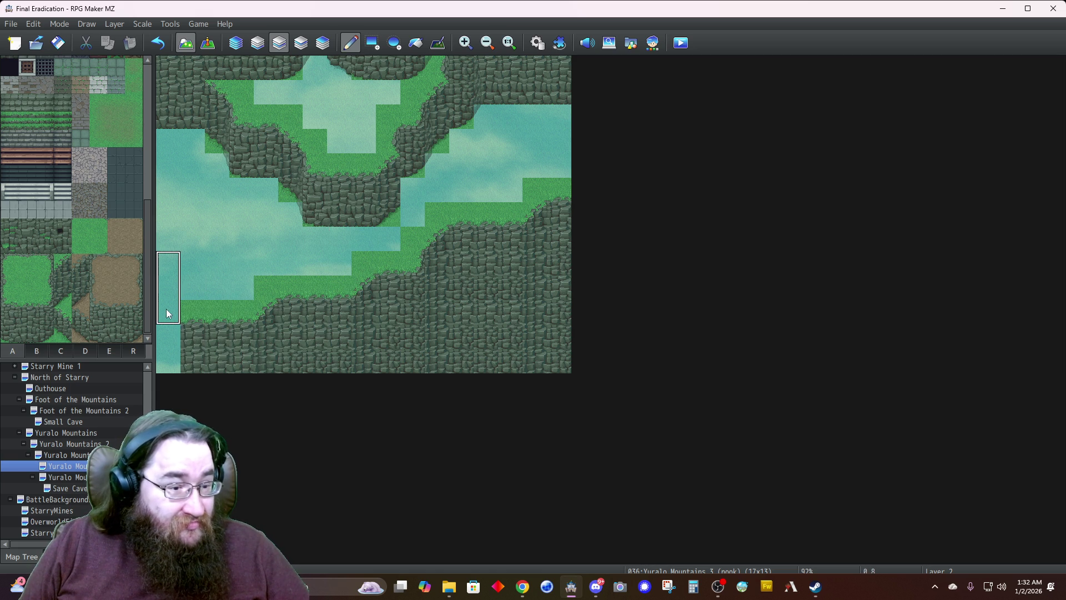
pyautogui.click(169, 363)
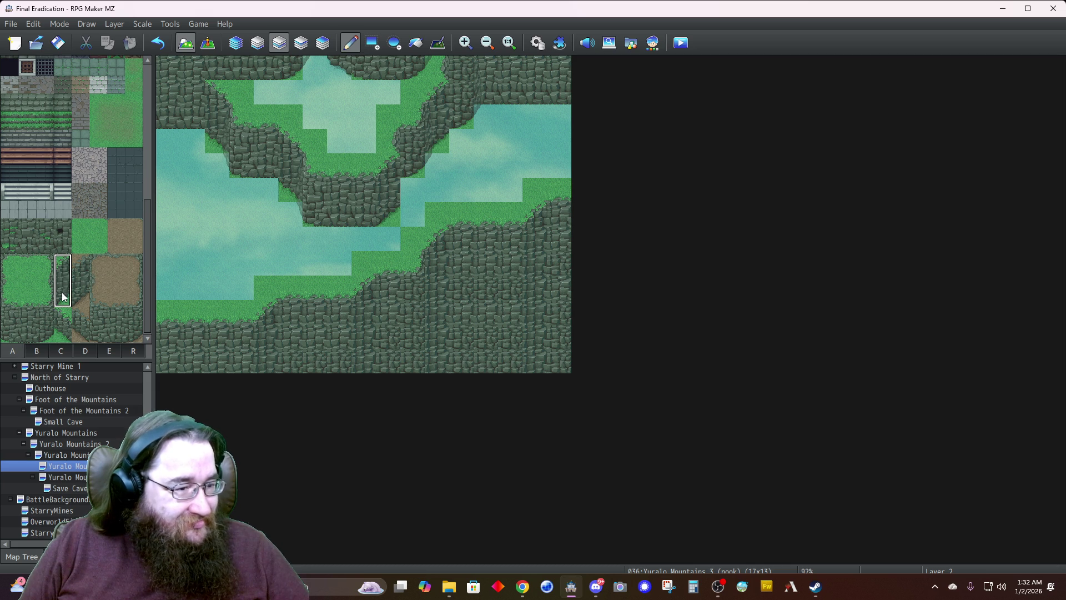
# Build a small three-tall cliff pillar in the water on the left
pyautogui.click(232, 244)
pyautogui.click(45, 317)
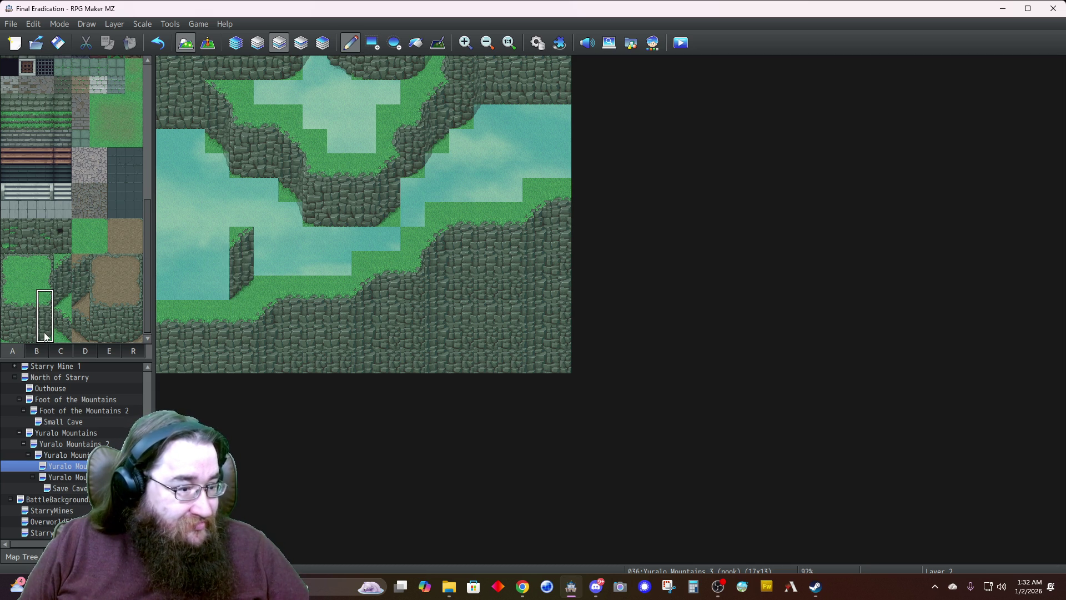
pyautogui.click(258, 223)
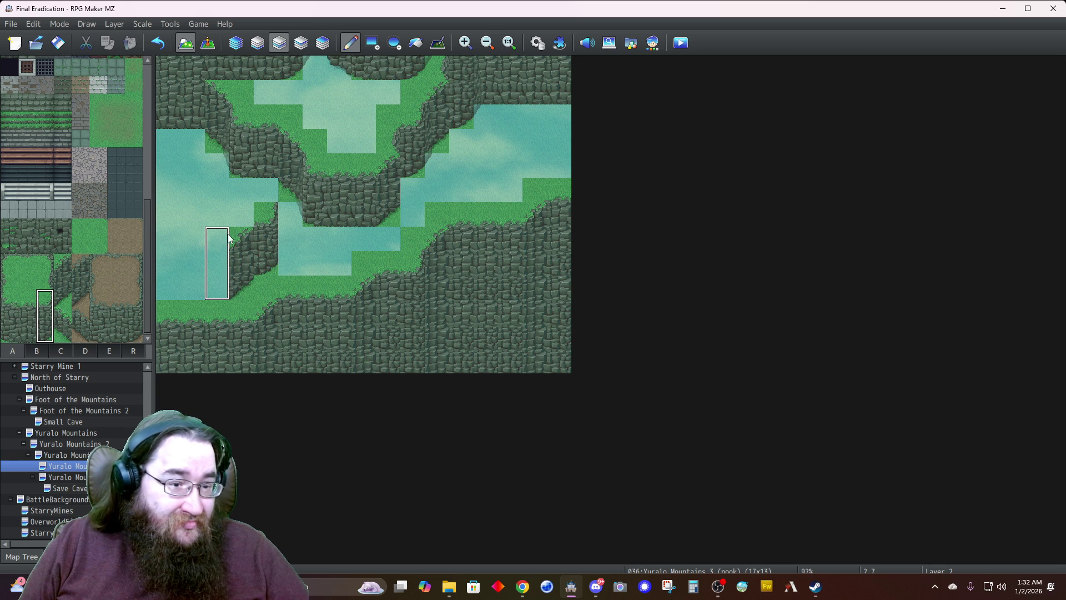
pyautogui.click(266, 230)
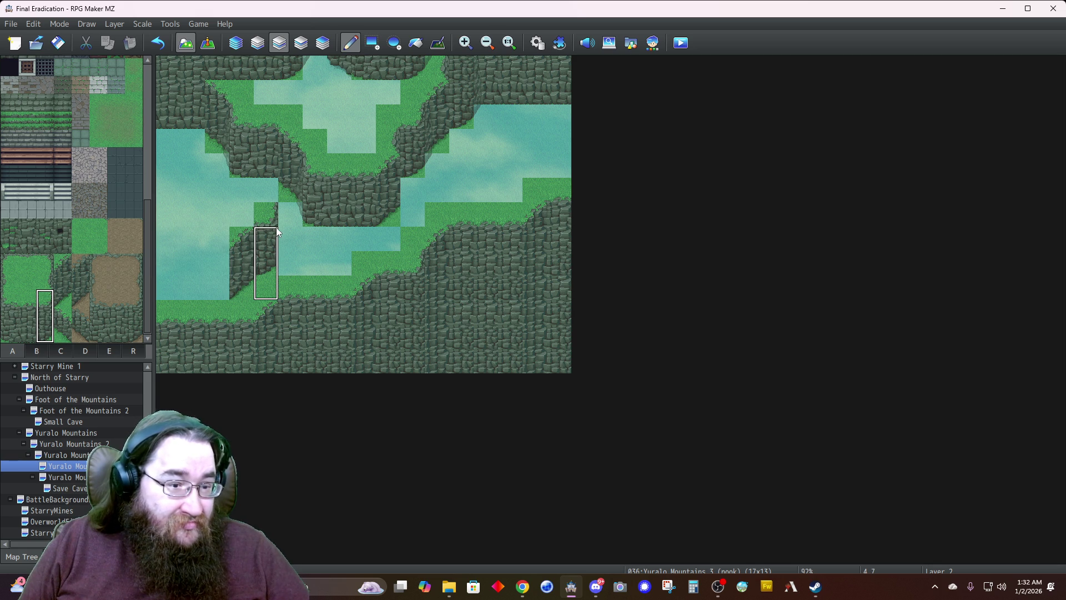
pyautogui.click(248, 216)
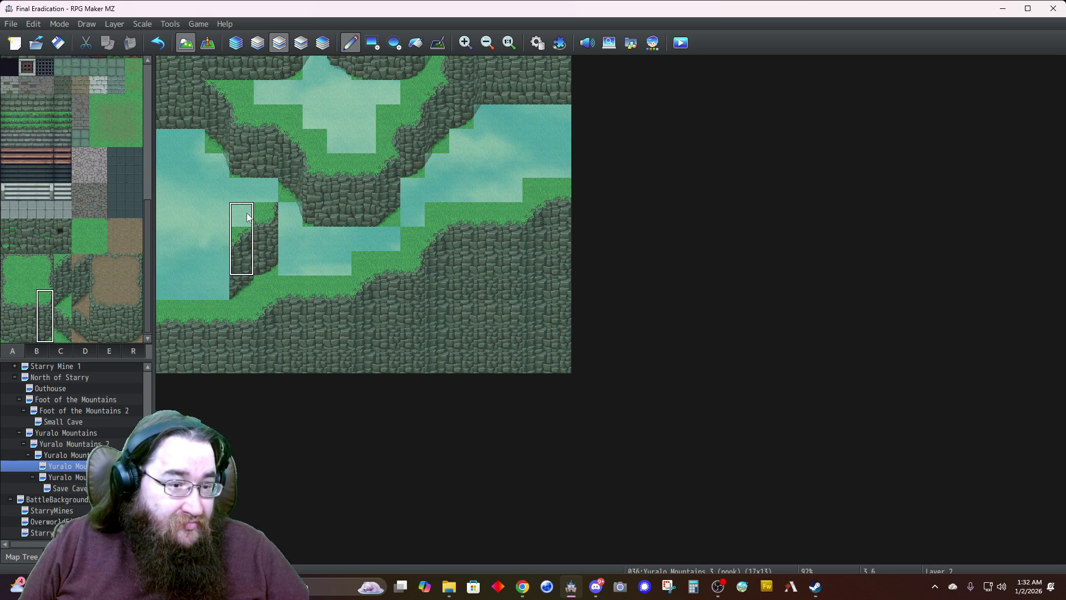
pyautogui.rightClick(255, 278)
pyautogui.click(247, 281)
# Copy a 2x4 cliff block, paint water around the outcrop, and stamp grass-over-cliff into columns 0 and 1
pyautogui.rightClick(289, 262)
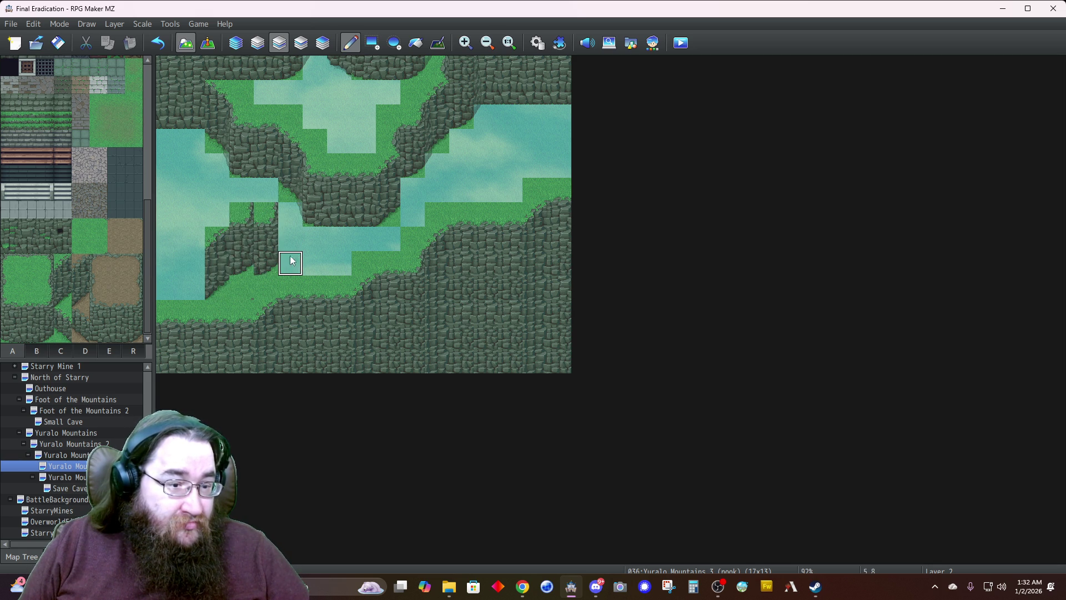
pyautogui.moveTo(288, 262); pyautogui.dragTo(271, 239)
pyautogui.click(267, 215)
pyautogui.click(241, 288)
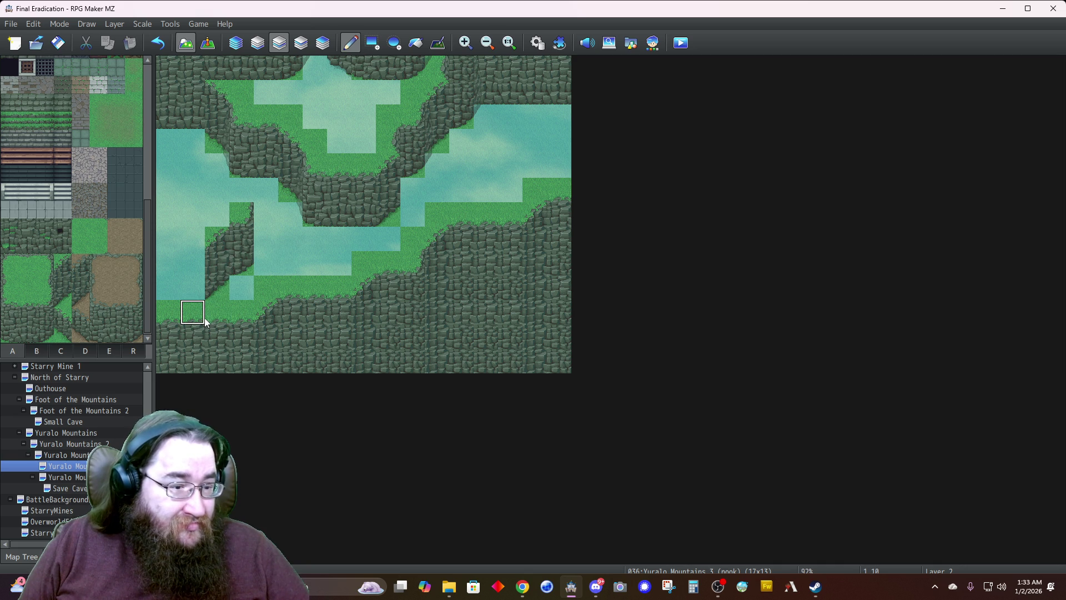
pyautogui.click(191, 285)
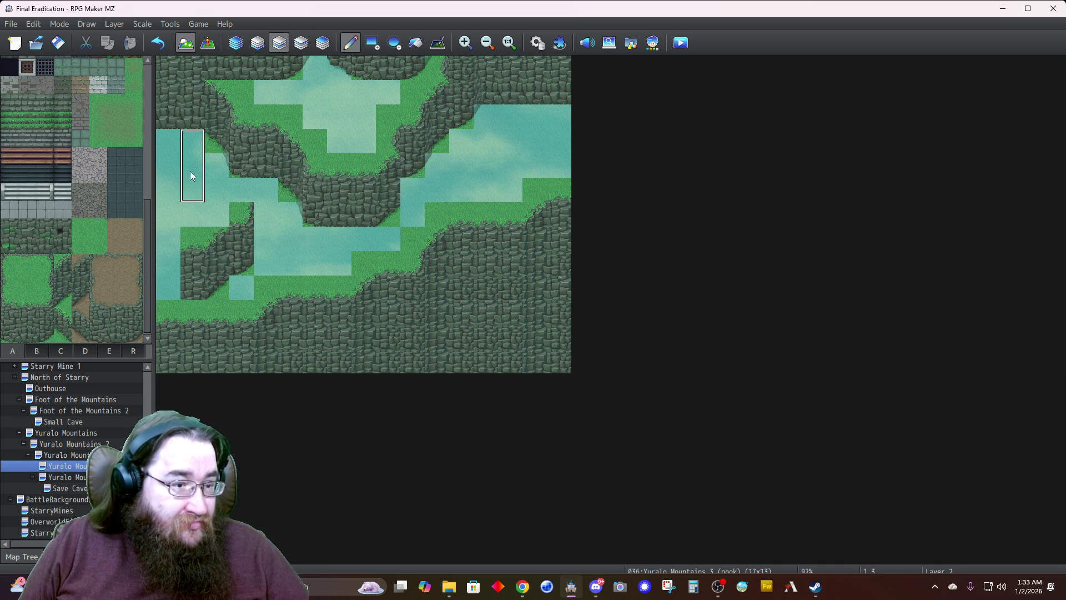
pyautogui.rightClick(186, 250)
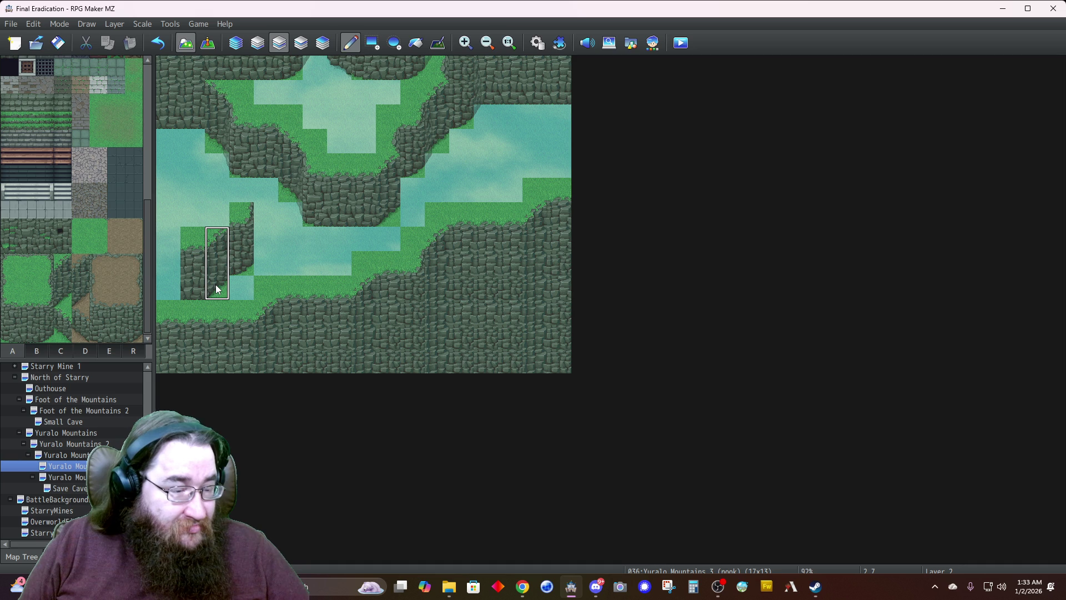
pyautogui.click(193, 261)
pyautogui.click(178, 283)
# Select the two-tile slope piece from tileset tab D, then return to terrain tiles on Layer 2
pyautogui.click(85, 348)
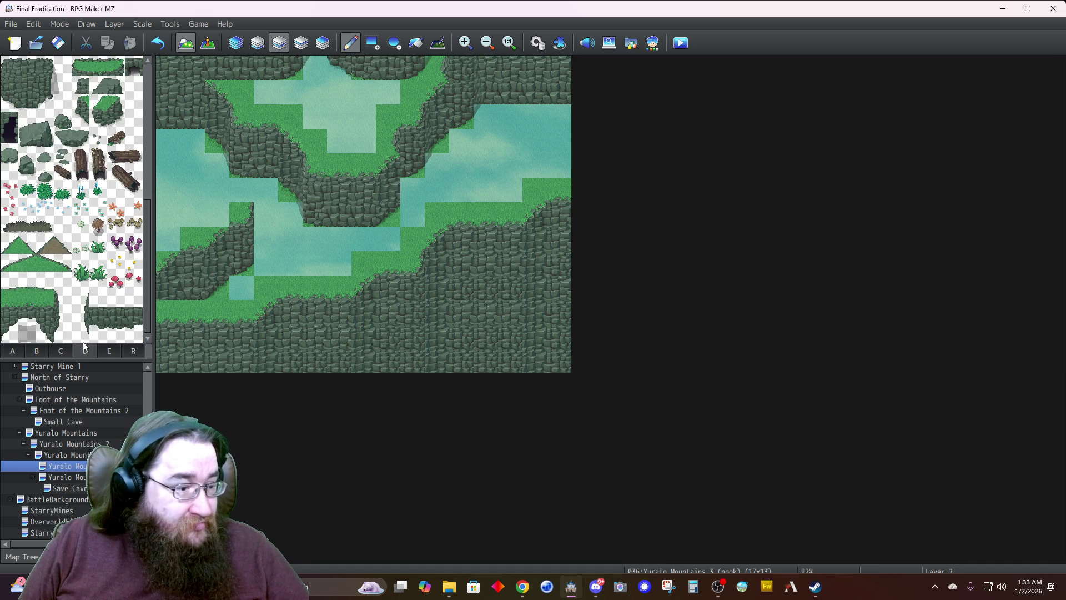
pyautogui.click(45, 103)
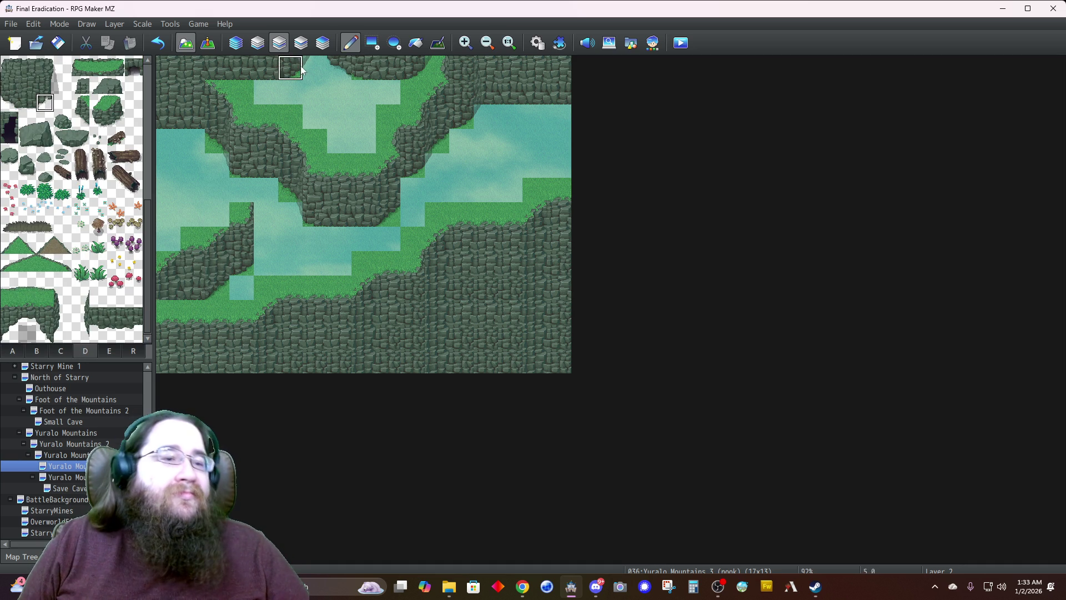
pyautogui.click(322, 43)
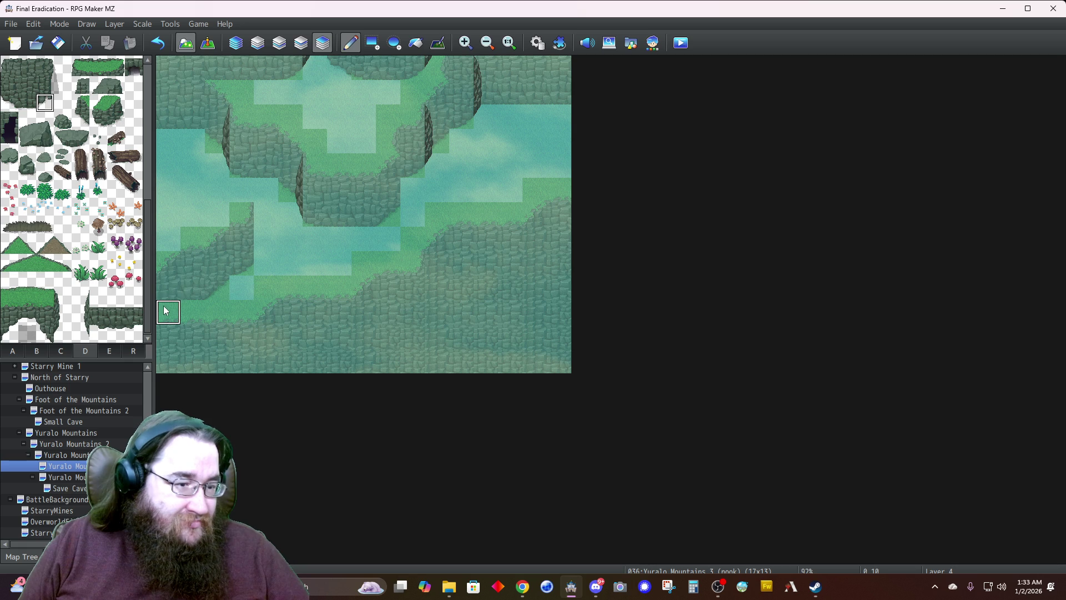
pyautogui.click(239, 41)
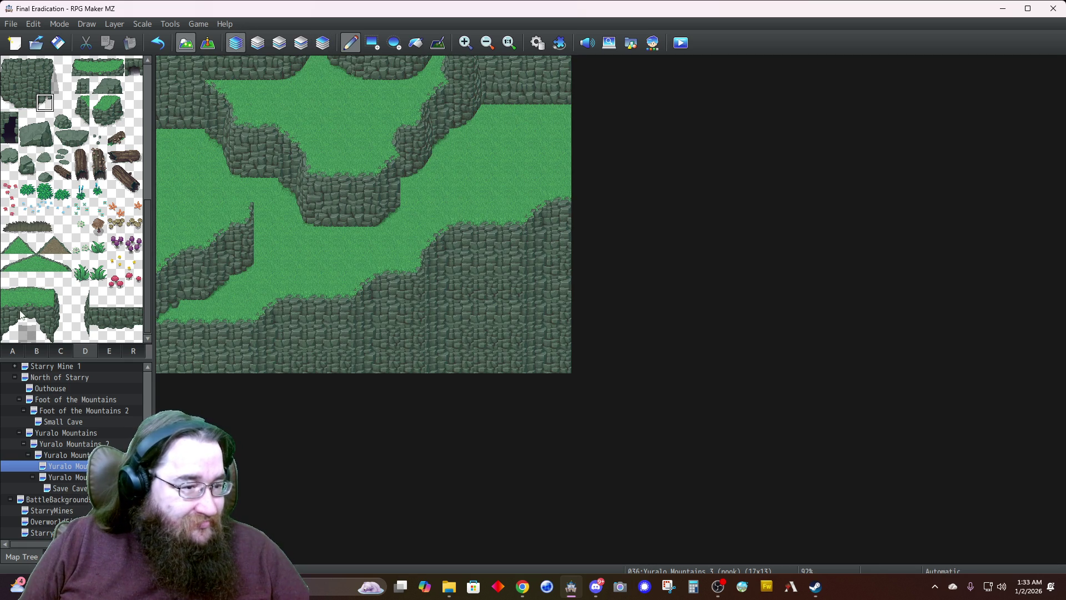
pyautogui.moveTo(44, 263); pyautogui.dragTo(63, 264)
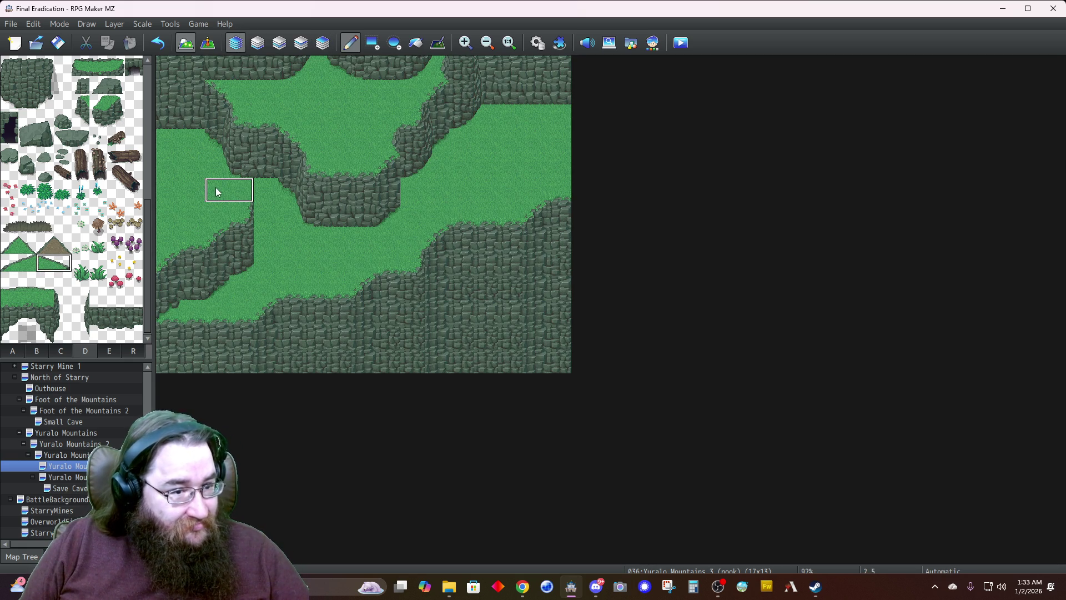
pyautogui.click(9, 353)
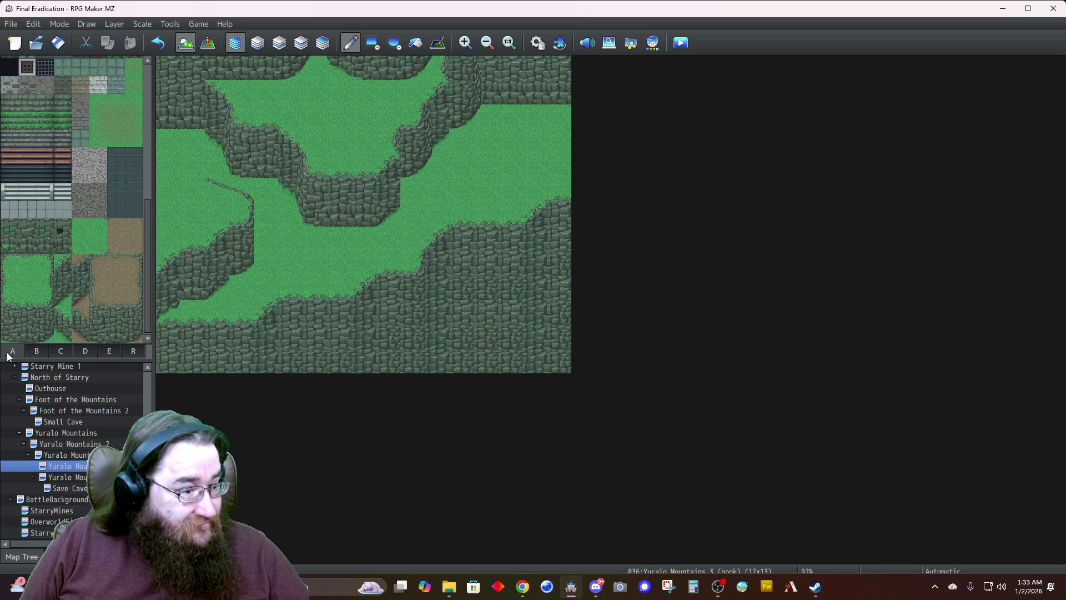
pyautogui.click(279, 42)
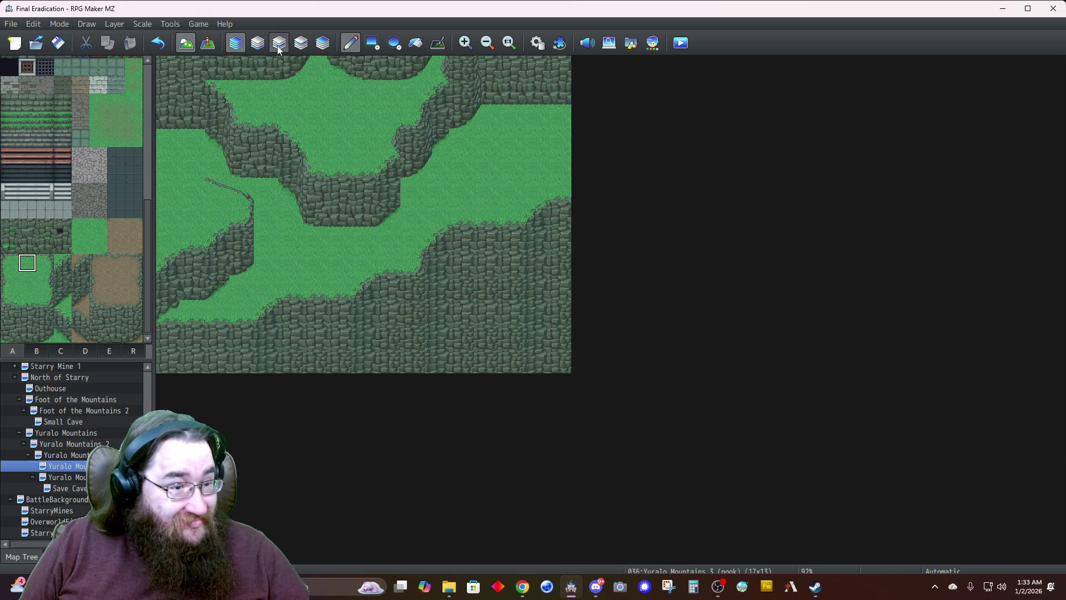
# Sample a grass tile and paint grass over the upper-right water and rock cells, previewing in Automatic mode
pyautogui.click(70, 350)
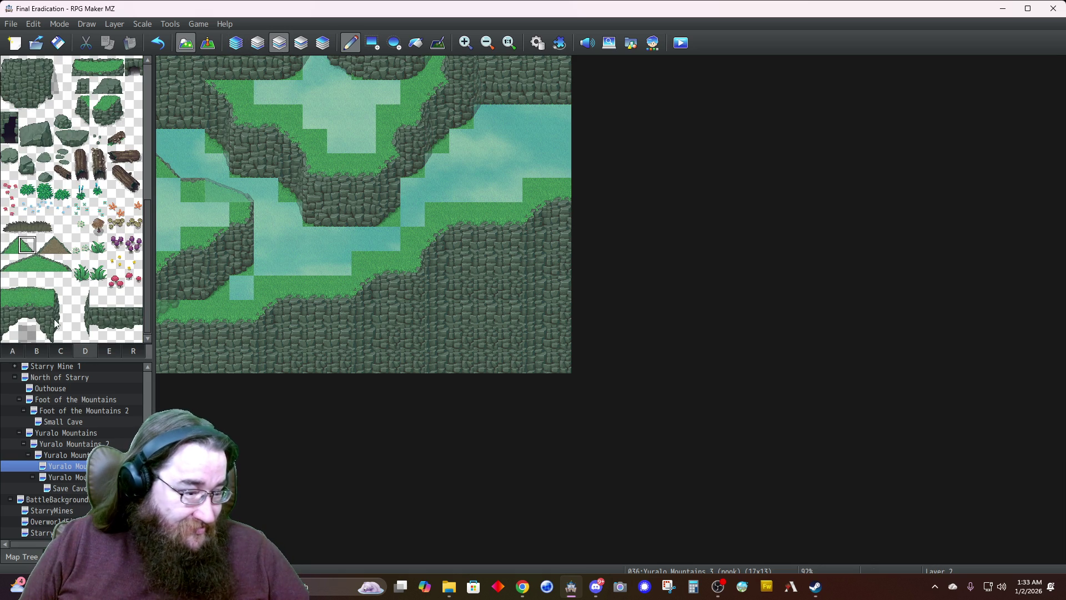
pyautogui.click(13, 350)
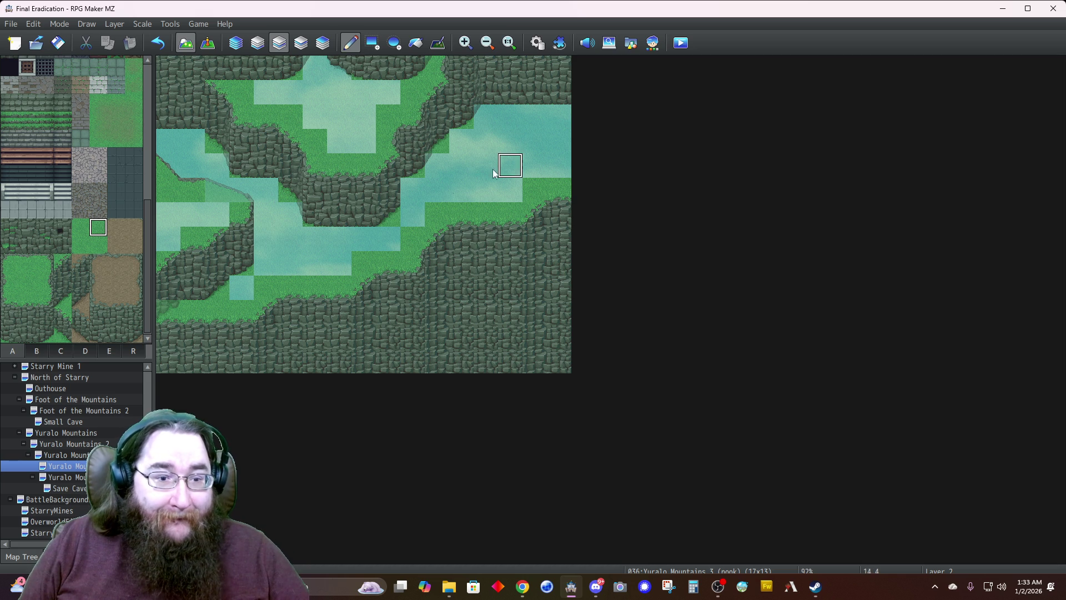
pyautogui.rightClick(290, 190)
pyautogui.click(536, 118)
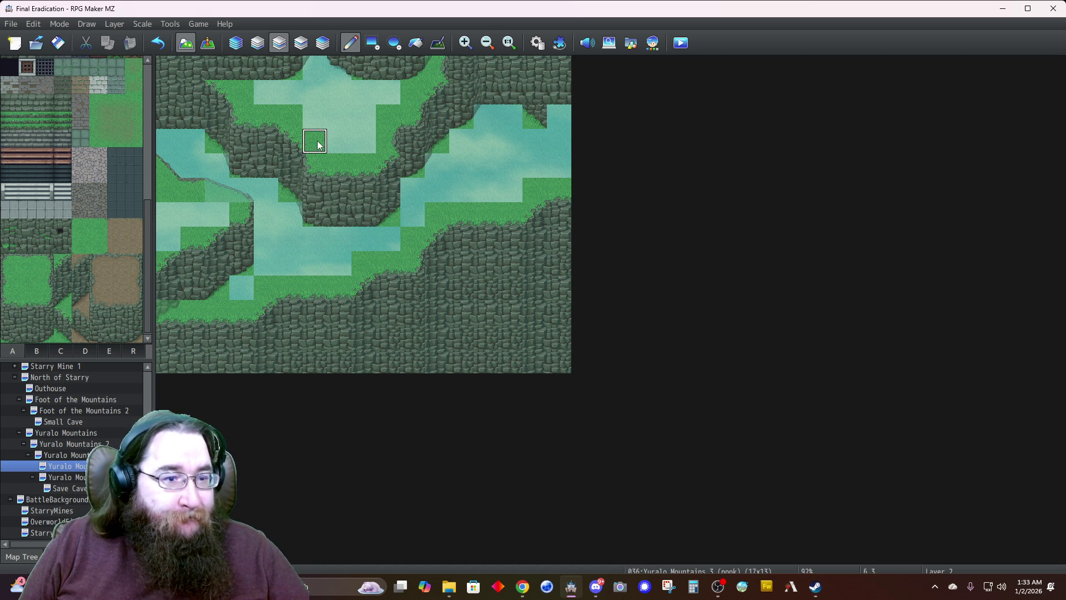
pyautogui.click(536, 91)
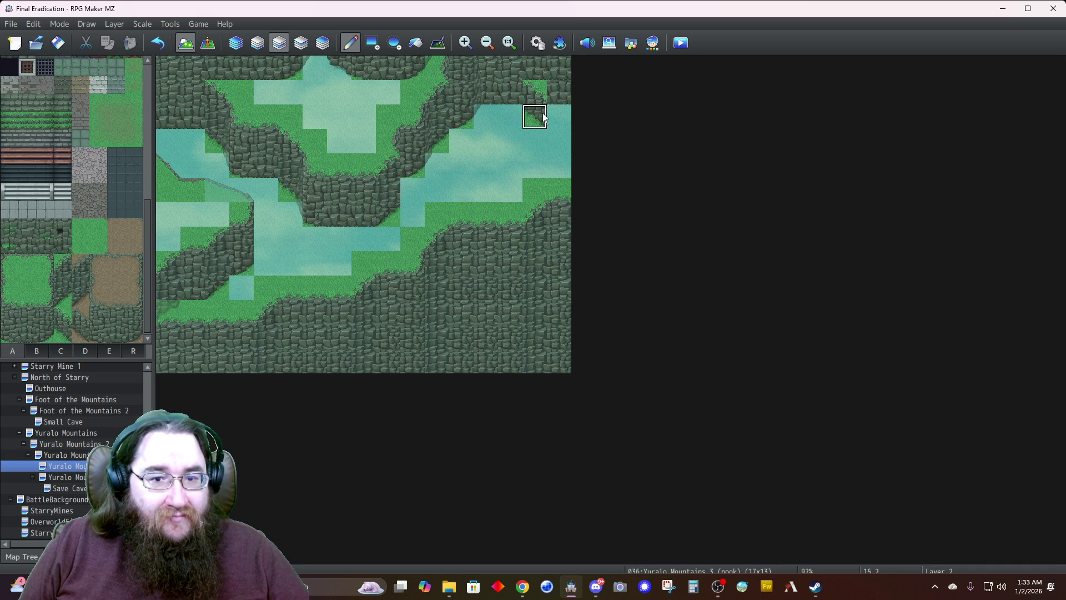
pyautogui.click(564, 112)
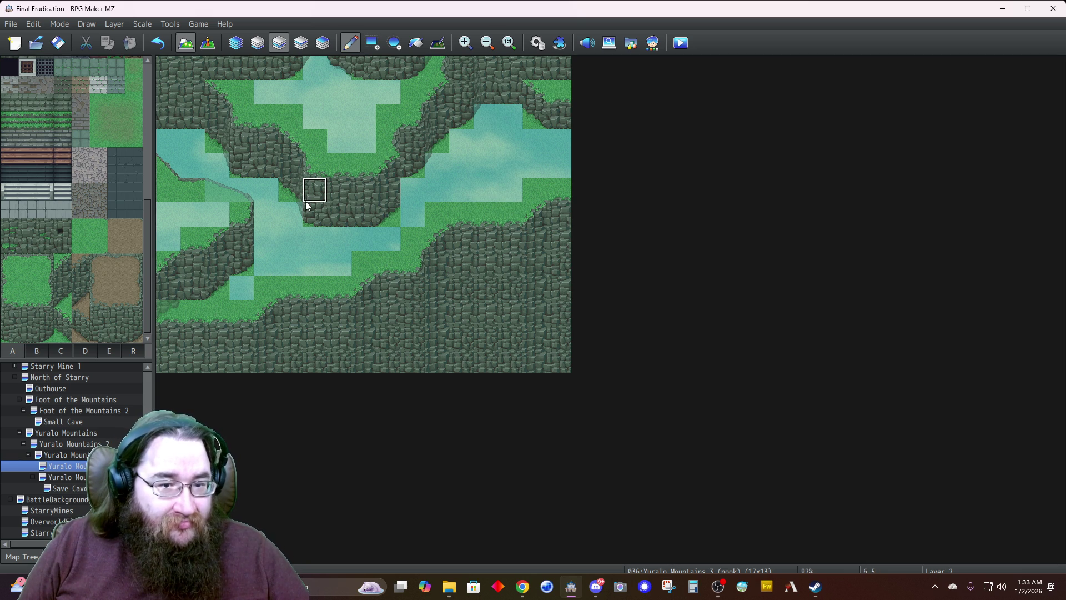
pyautogui.click(234, 48)
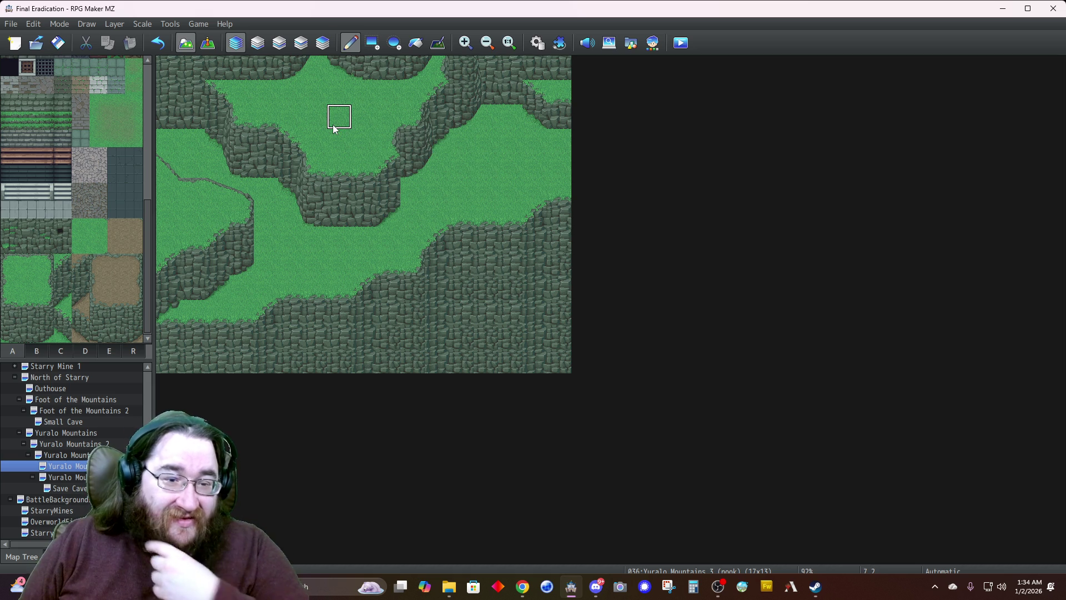
pyautogui.scroll(10, 61, 195)
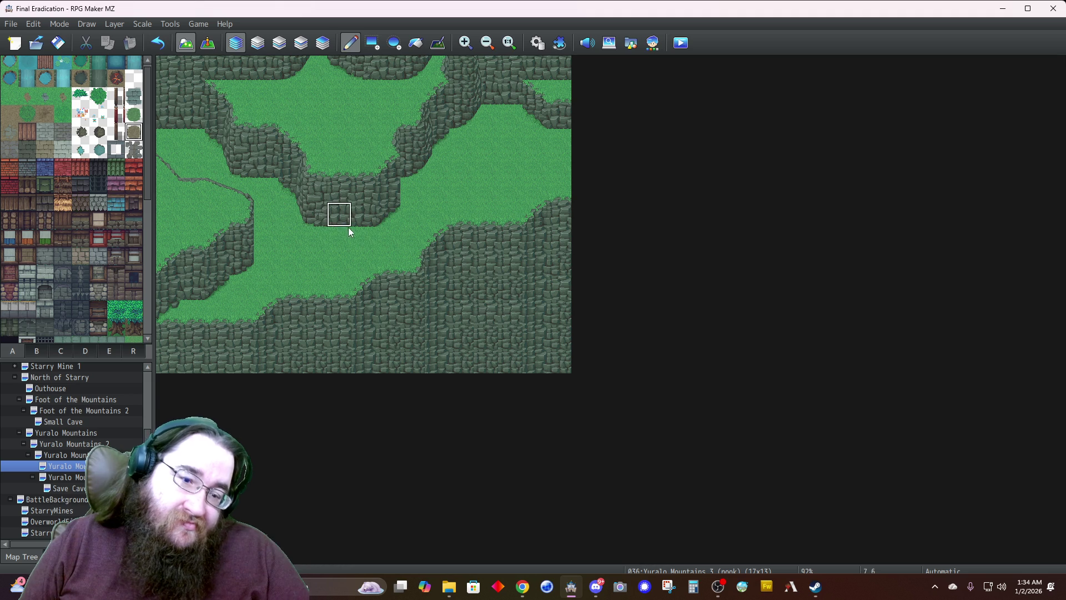
pyautogui.click(278, 45)
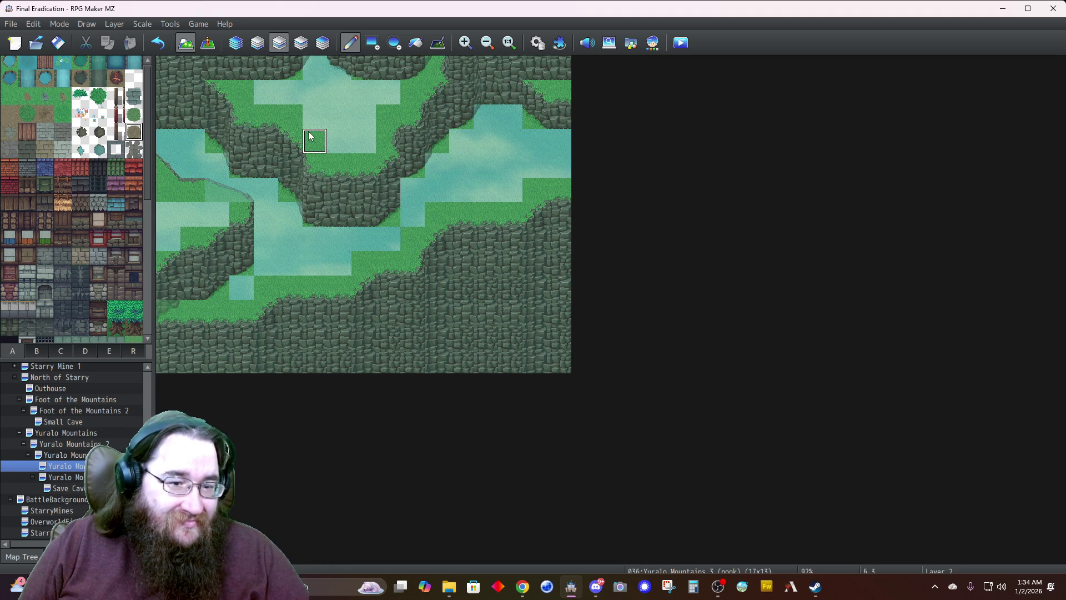
# Paint dirt patches on the lower-left grass, right plateau, left edge and top plateau
pyautogui.click(339, 263)
pyautogui.moveTo(294, 267)
pyautogui.mouseDown()
pyautogui.moveTo(285, 240)
pyautogui.moveTo(307, 240)
pyautogui.moveTo(267, 262)
pyautogui.moveTo(340, 238)
pyautogui.moveTo(333, 261)
pyautogui.moveTo(304, 261)
pyautogui.moveTo(266, 224)
pyautogui.mouseUp()
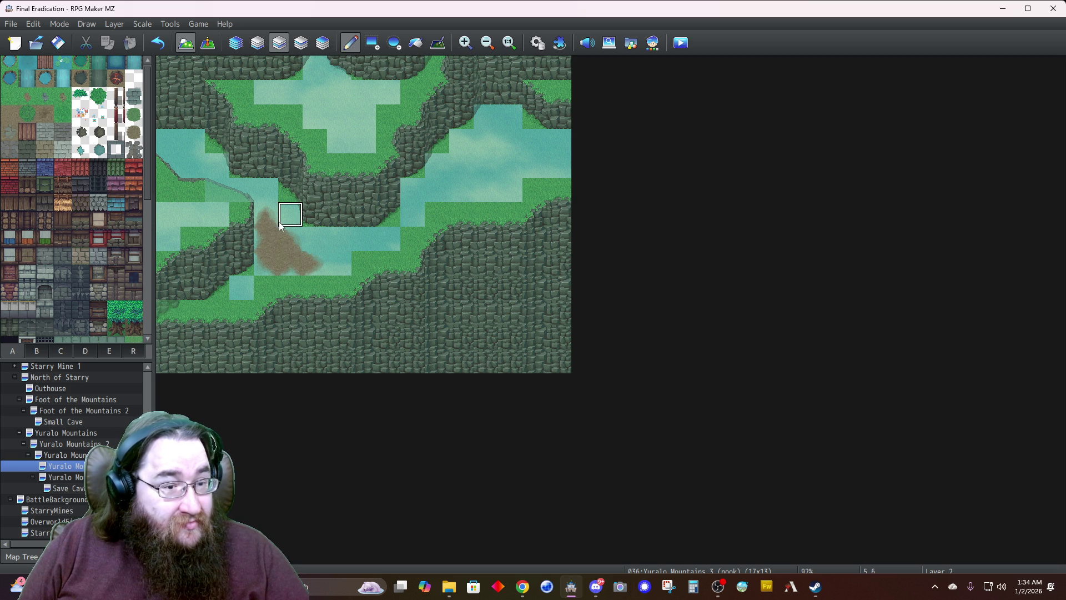
pyautogui.moveTo(506, 142)
pyautogui.mouseDown()
pyautogui.moveTo(468, 147)
pyautogui.moveTo(488, 138)
pyautogui.moveTo(507, 164)
pyautogui.moveTo(466, 172)
pyautogui.moveTo(465, 189)
pyautogui.moveTo(528, 161)
pyautogui.moveTo(511, 144)
pyautogui.mouseUp()
pyautogui.click(436, 187)
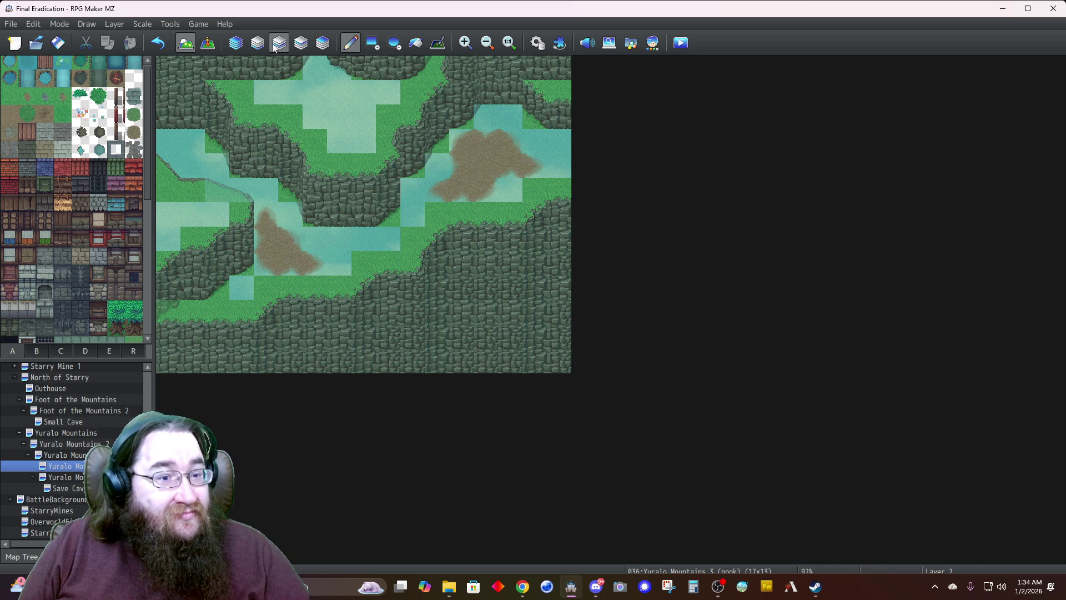
pyautogui.click(238, 43)
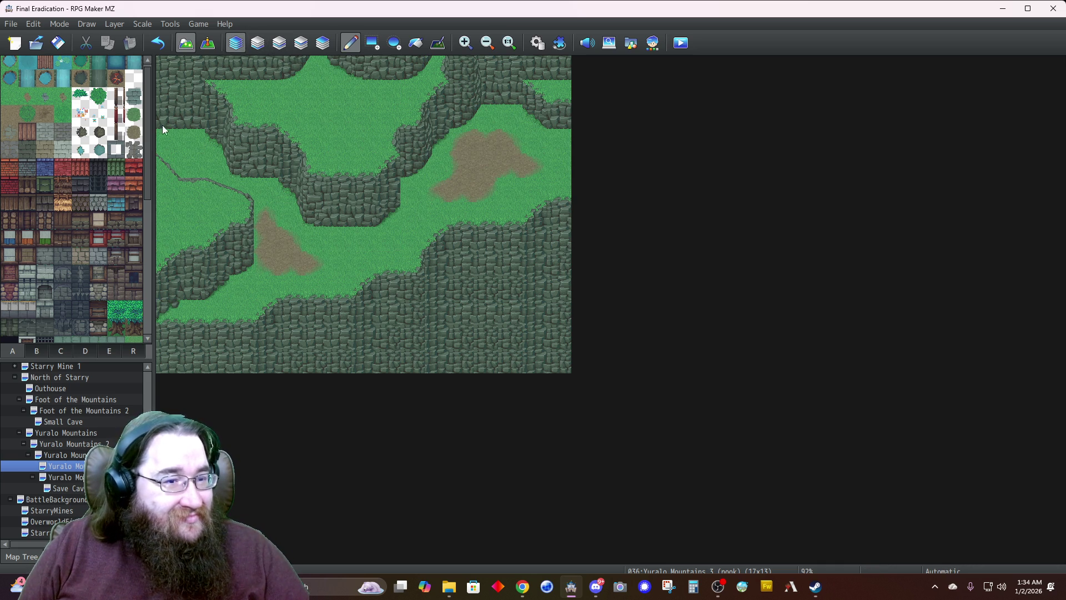
pyautogui.click(279, 44)
pyautogui.moveTo(167, 214)
pyautogui.mouseDown()
pyautogui.moveTo(188, 213)
pyautogui.moveTo(168, 189)
pyautogui.mouseUp()
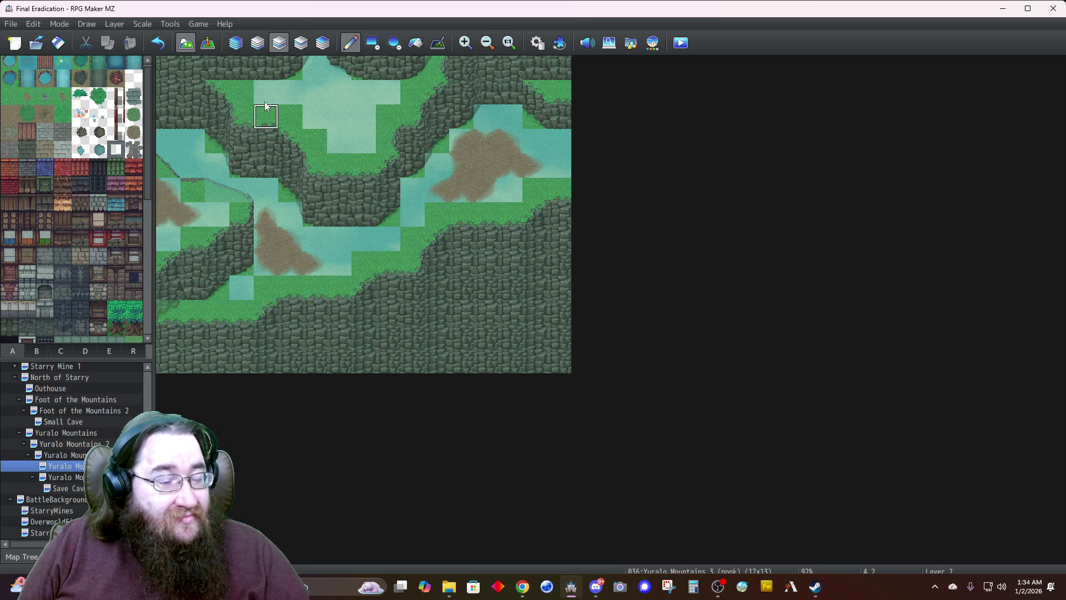
pyautogui.moveTo(322, 74)
pyautogui.mouseDown()
pyautogui.moveTo(313, 95)
pyautogui.moveTo(333, 90)
pyautogui.moveTo(340, 118)
pyautogui.moveTo(364, 111)
pyautogui.moveTo(361, 142)
pyautogui.moveTo(350, 112)
pyautogui.mouseUp()
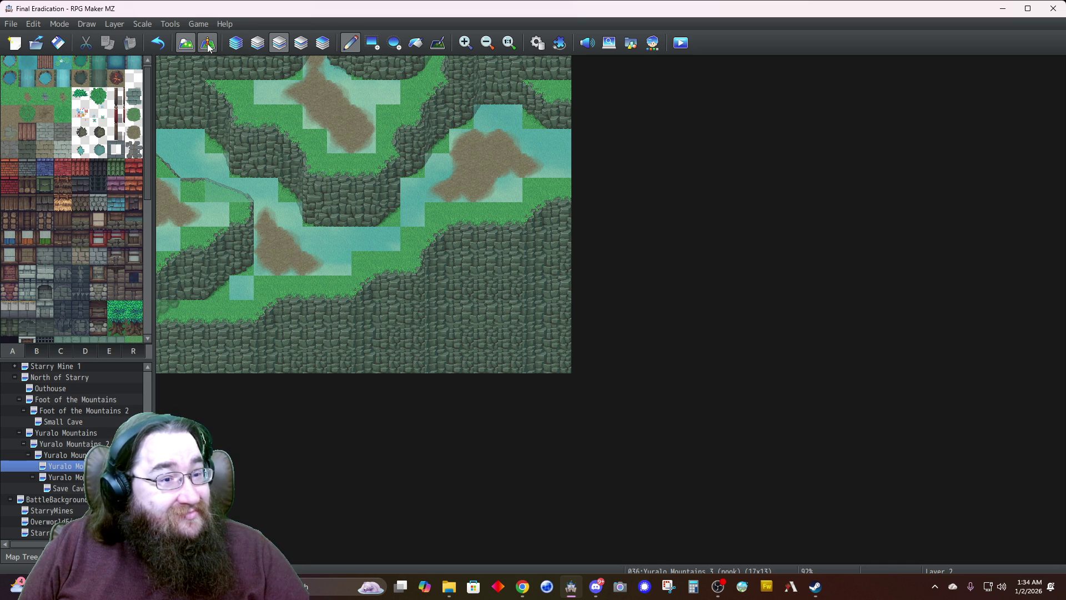
pyautogui.click(238, 45)
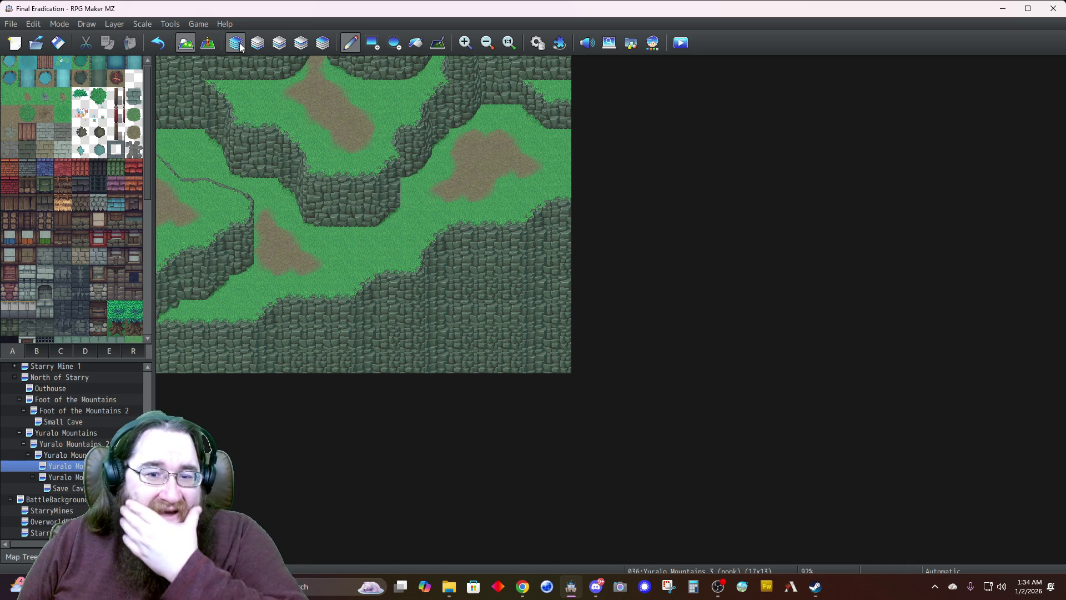
# On Layer 4, paint a dark cliff-edge column down the map's right edge
pyautogui.click(85, 351)
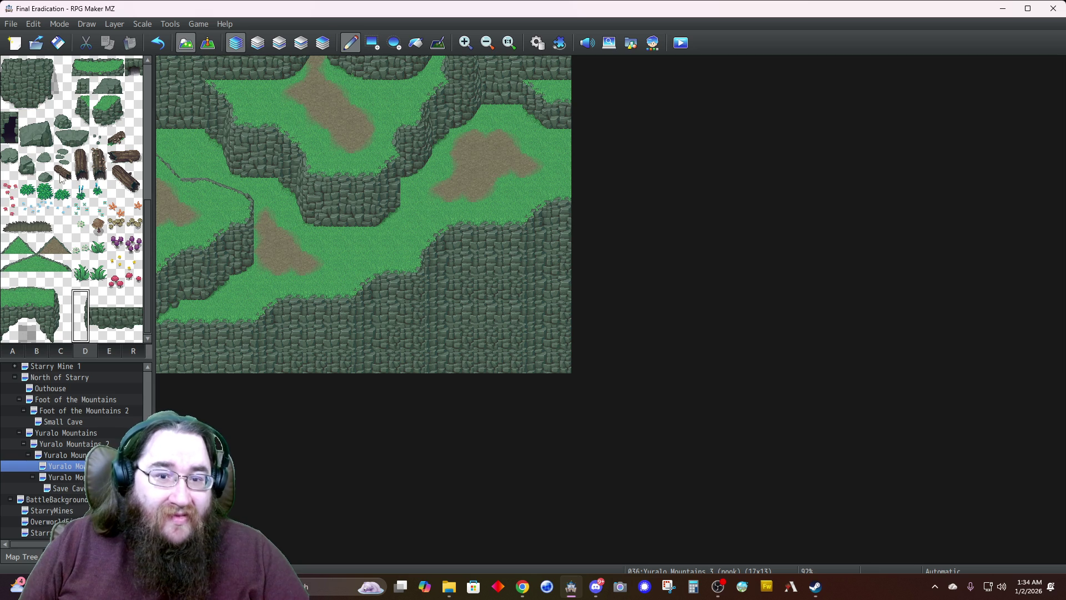
pyautogui.click(322, 43)
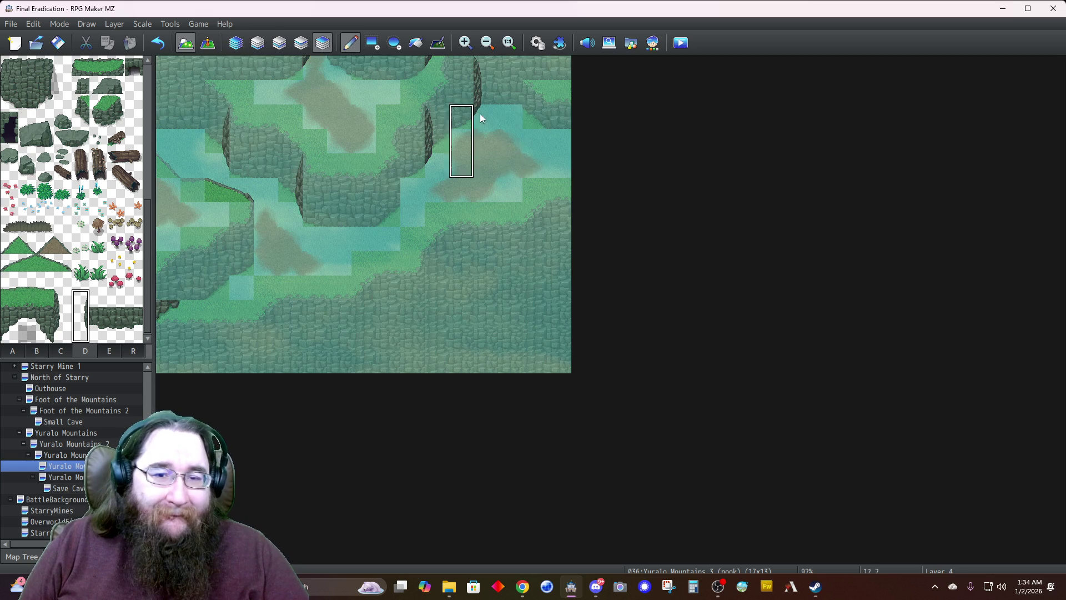
pyautogui.moveTo(558, 118); pyautogui.dragTo(564, 178)
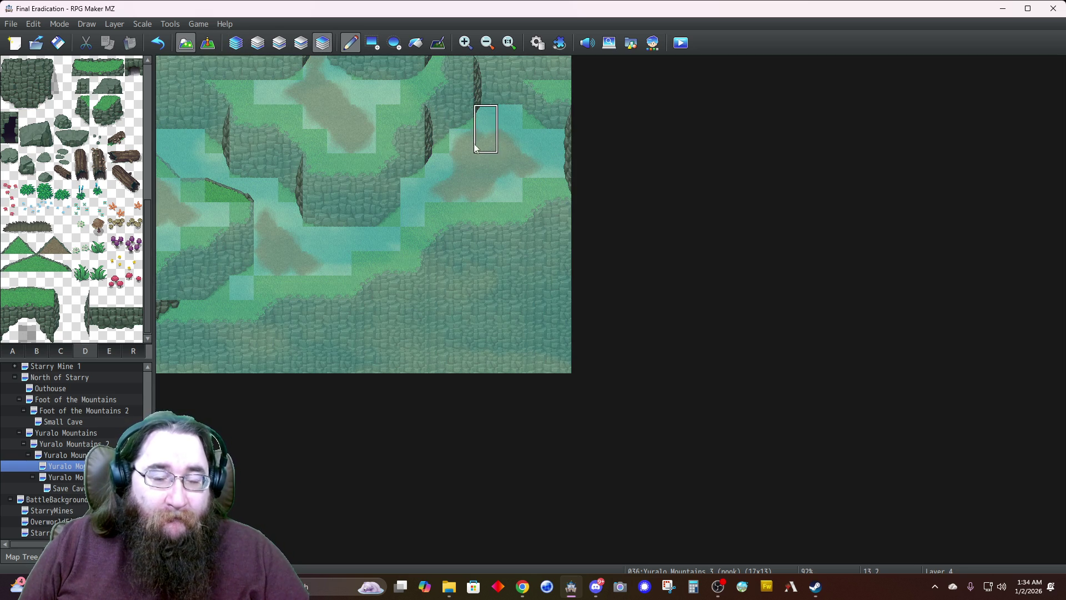
pyautogui.rightClick(560, 142)
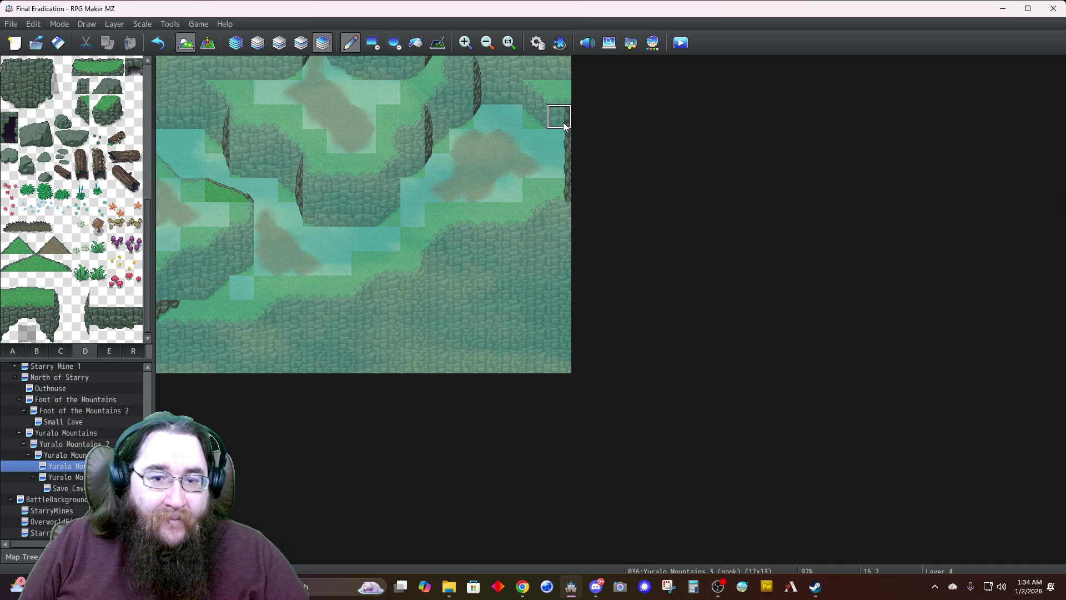
pyautogui.click(235, 44)
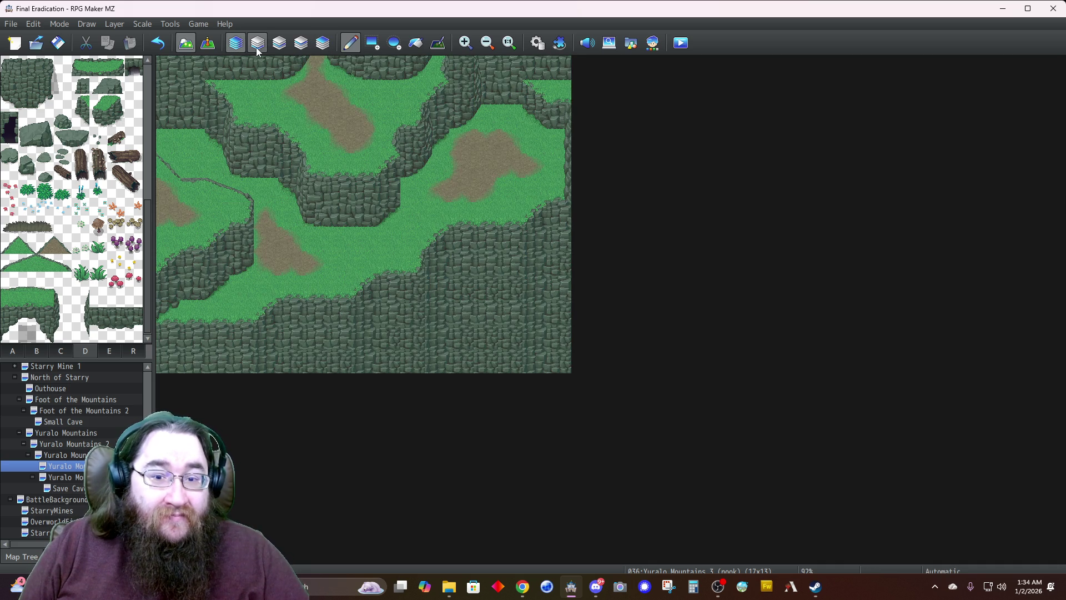
pyautogui.click(322, 44)
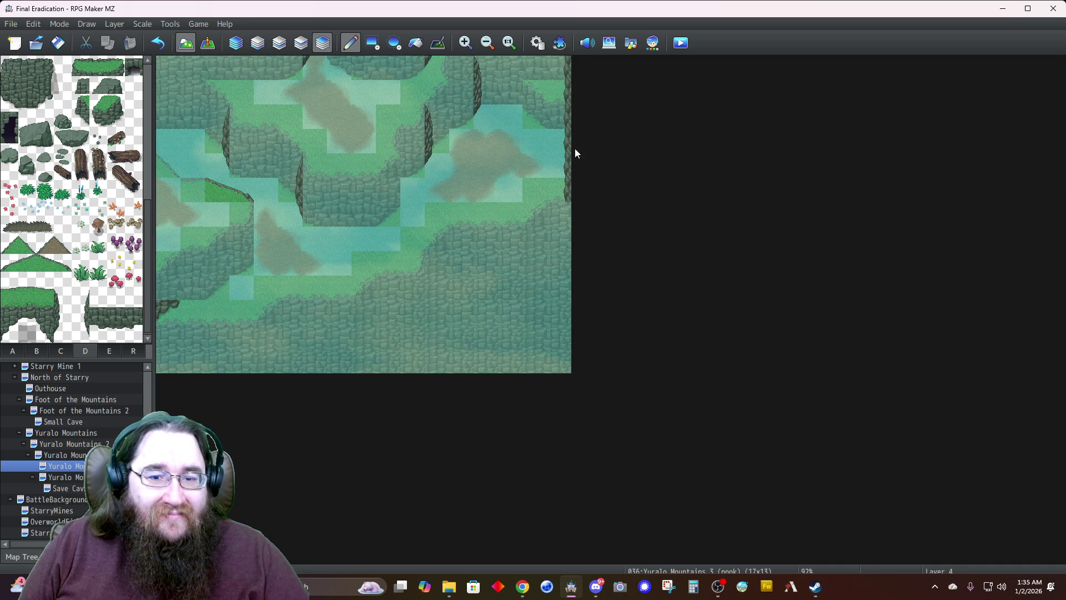
pyautogui.moveTo(566, 240); pyautogui.dragTo(565, 363)
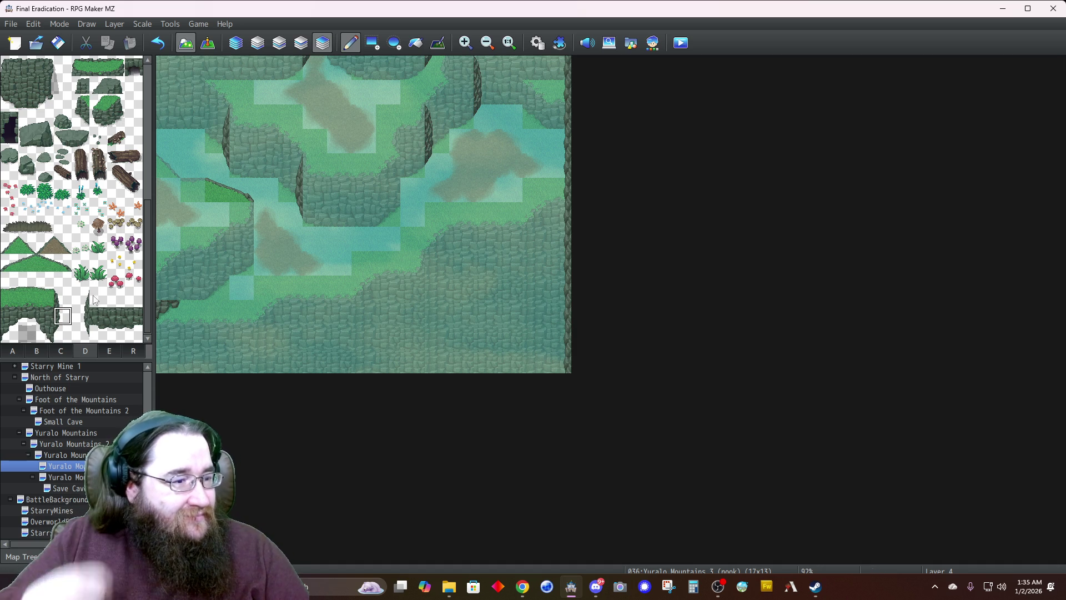
# Paint the cliff edge down the full left edge of the map, then return to Automatic mode
pyautogui.moveTo(171, 75); pyautogui.dragTo(168, 276)
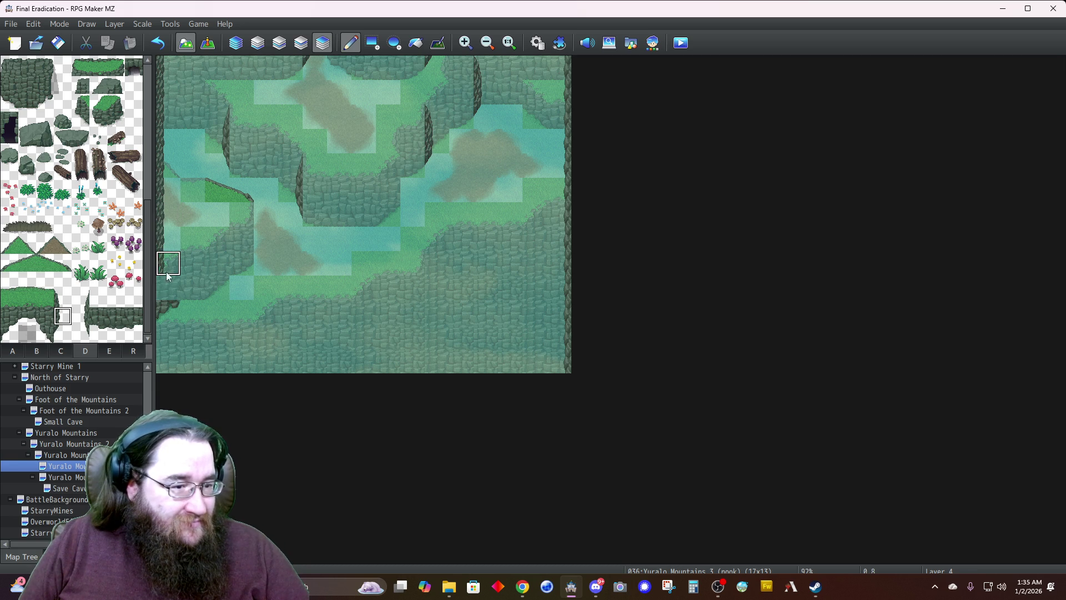
pyautogui.click(301, 43)
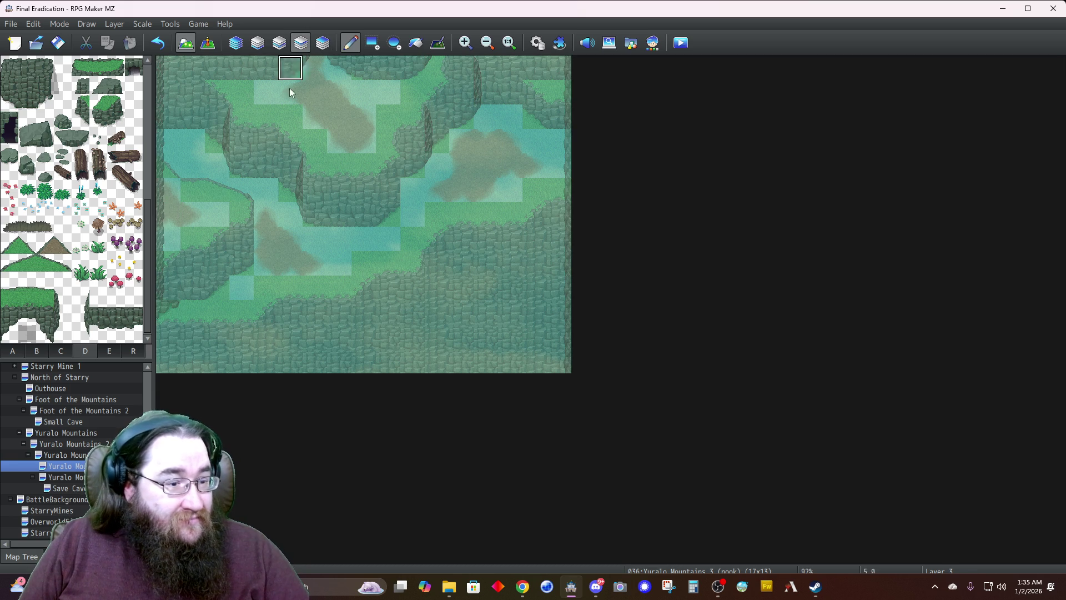
pyautogui.click(323, 42)
pyautogui.moveTo(166, 287); pyautogui.dragTo(171, 360)
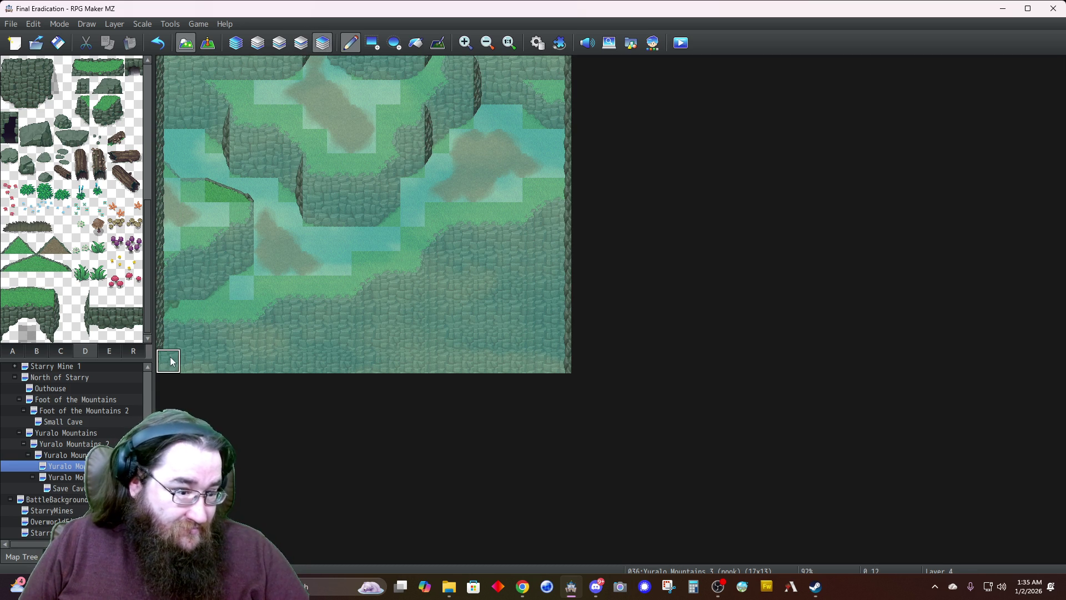
pyautogui.click(236, 43)
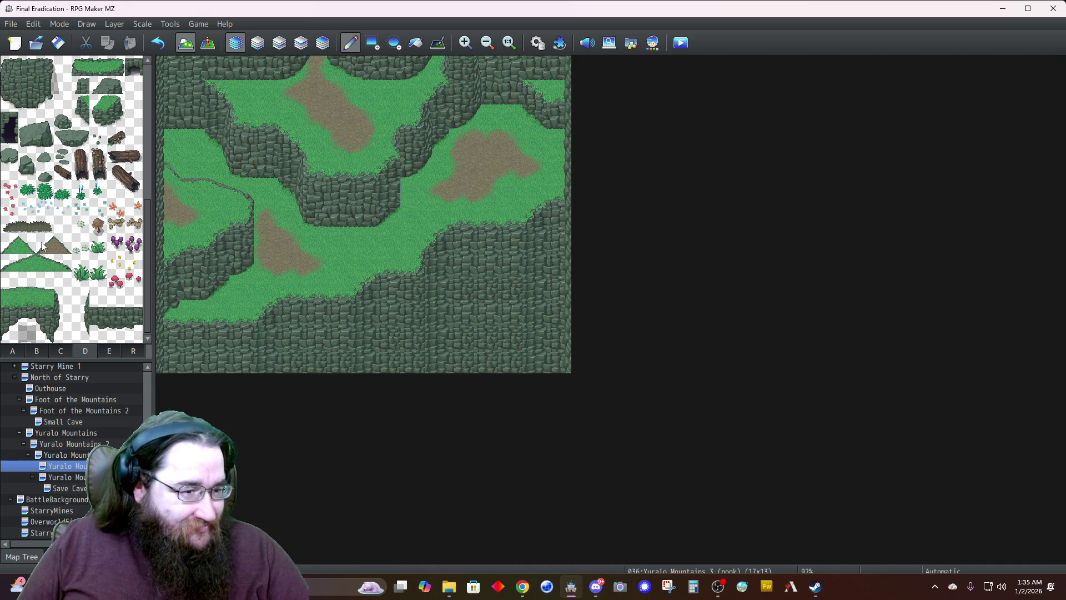
# Stamp a grass tuft, a long log on the left ledge, and a small log on the lower strip
pyautogui.moveTo(85, 266); pyautogui.dragTo(83, 281)
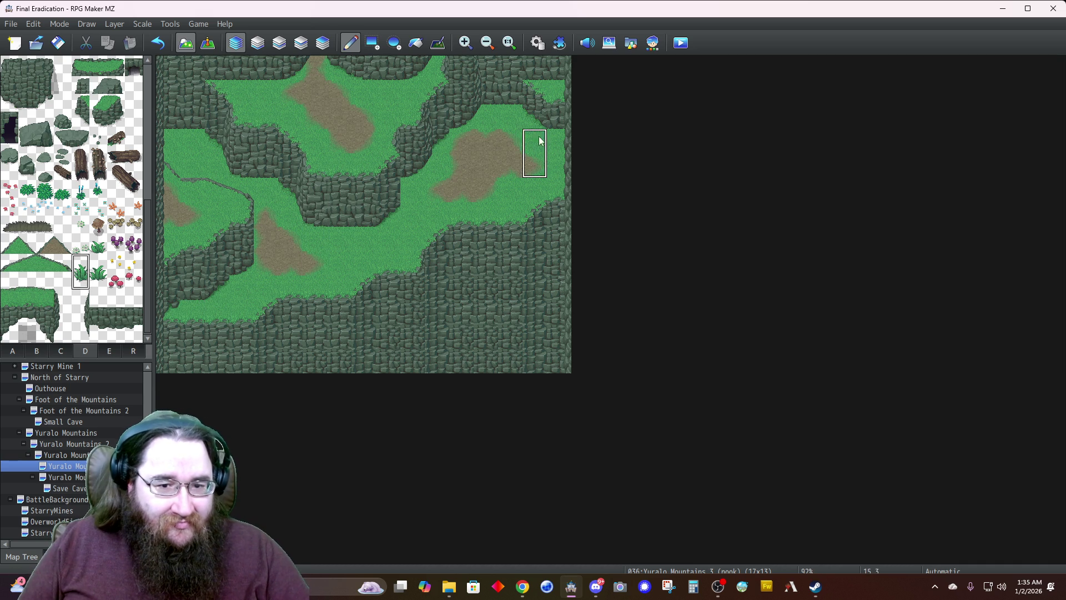
pyautogui.click(511, 163)
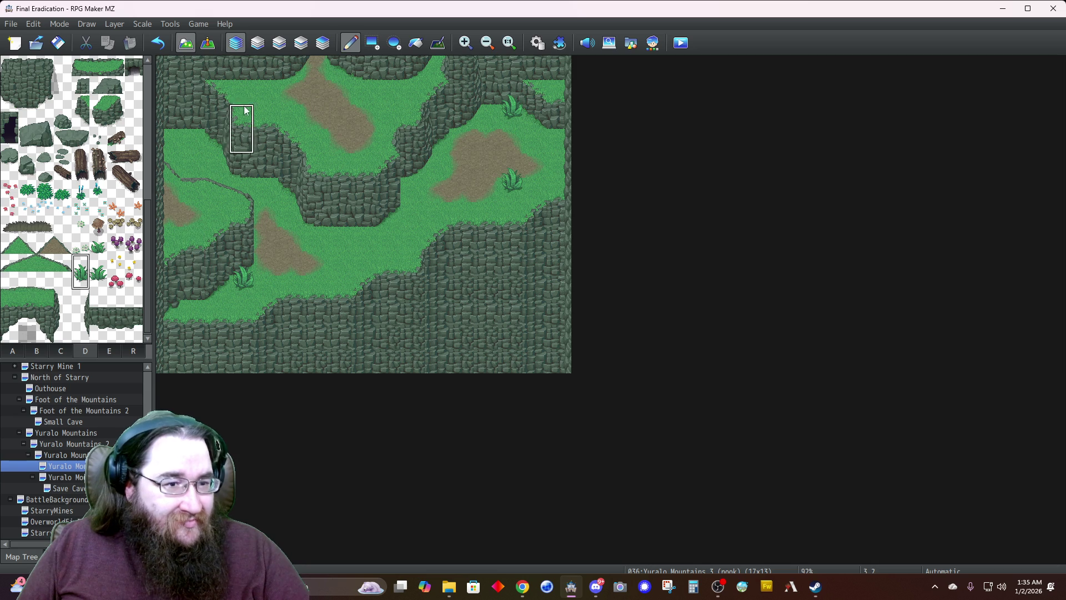
pyautogui.click(120, 157)
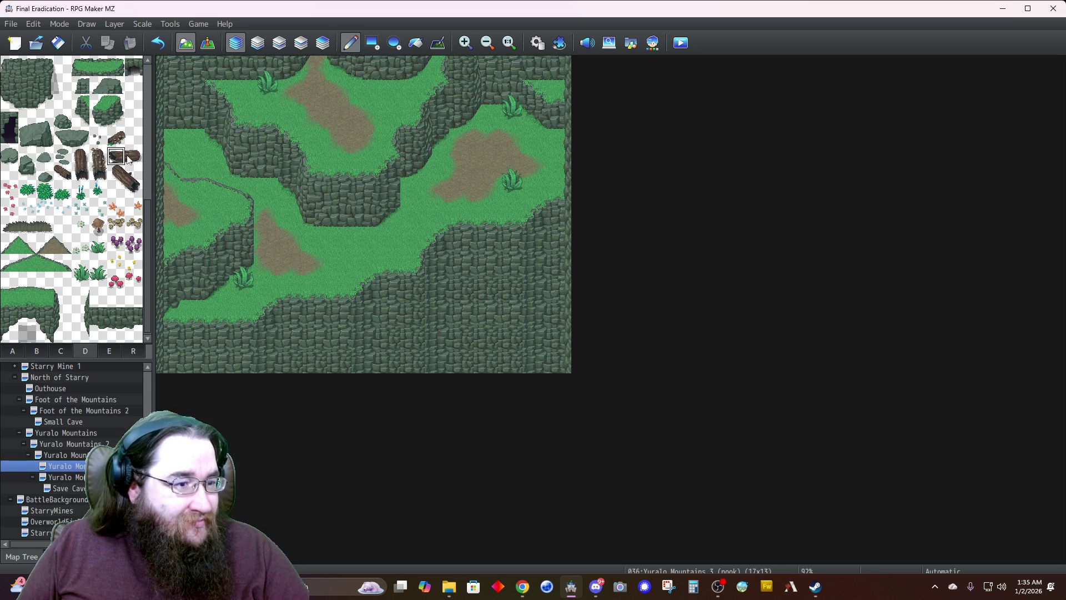
pyautogui.click(193, 216)
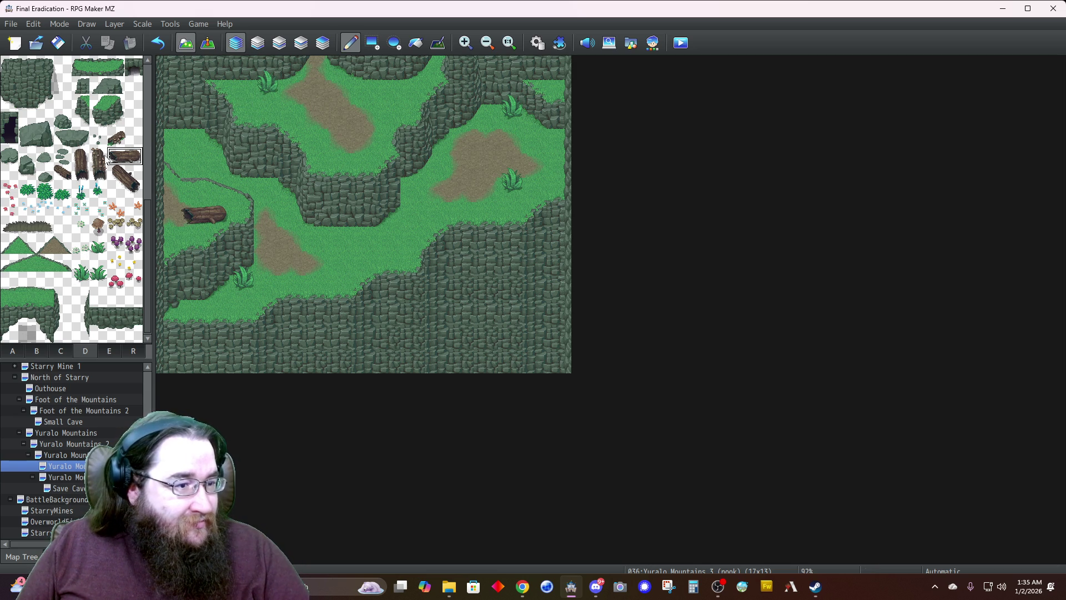
pyautogui.click(110, 141)
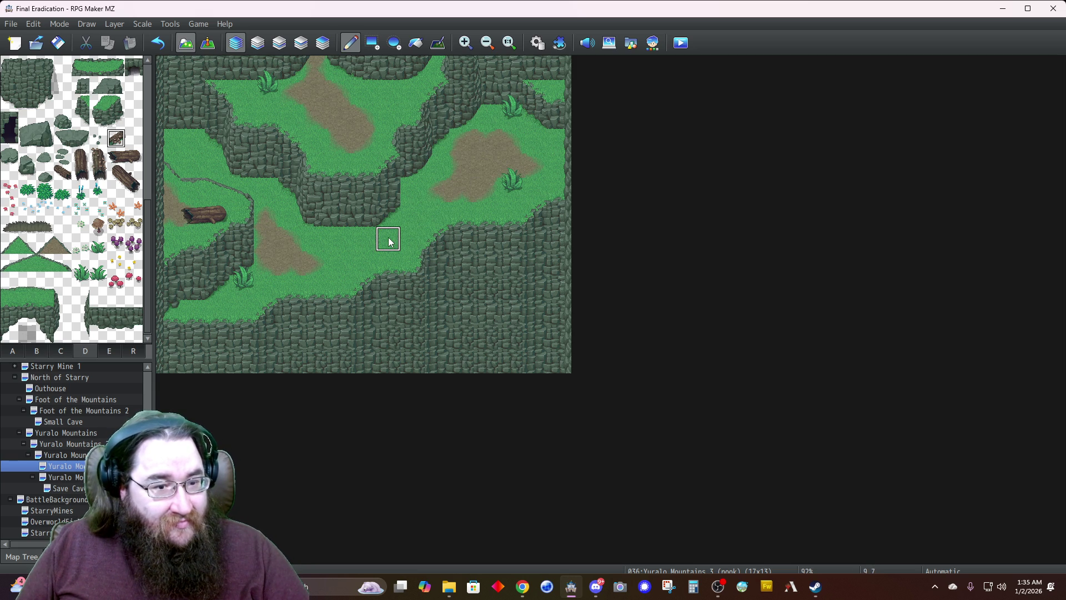
pyautogui.click(339, 286)
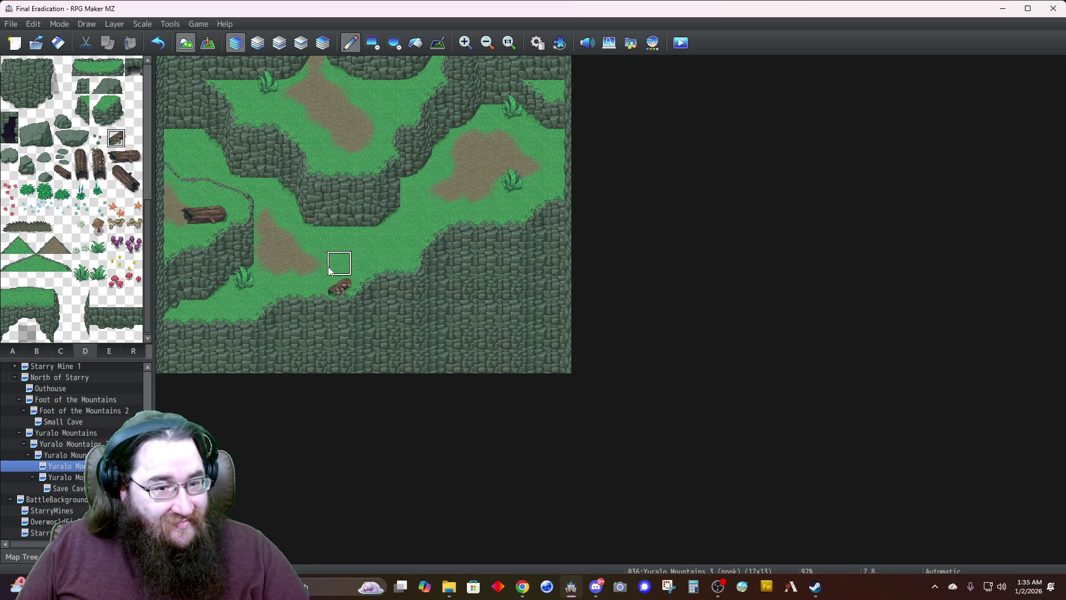
# Add three red mushrooms and place a large diagonal log in the upper grass area
pyautogui.click(118, 282)
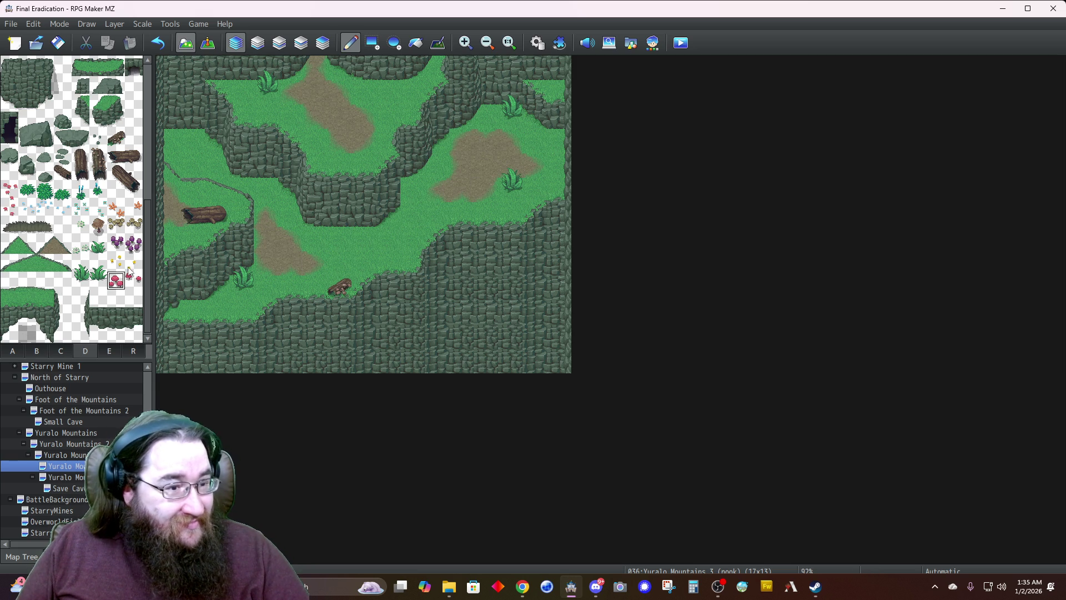
pyautogui.click(194, 141)
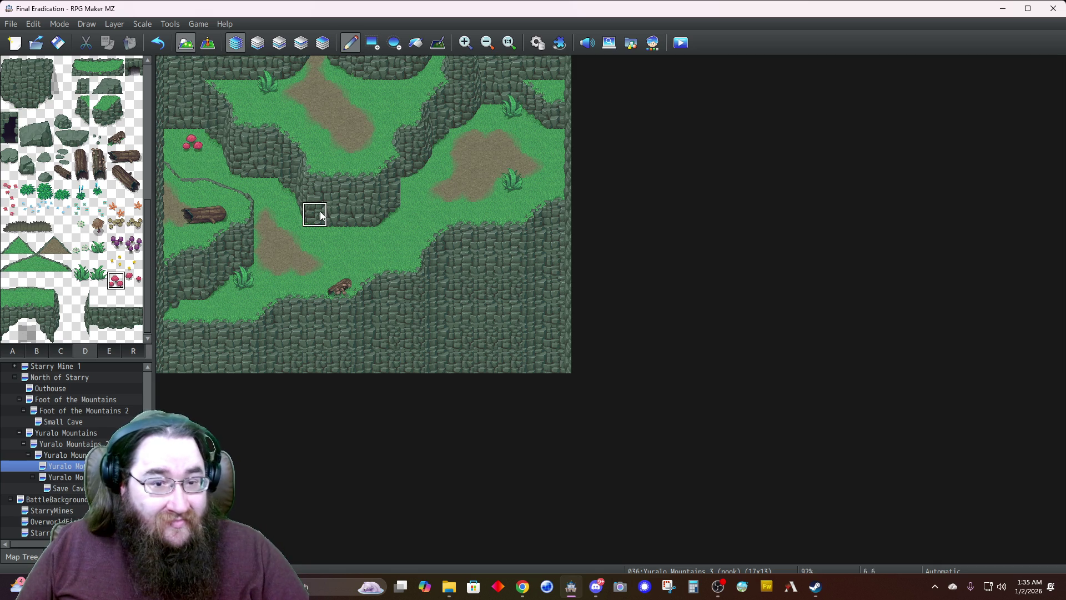
pyautogui.click(536, 141)
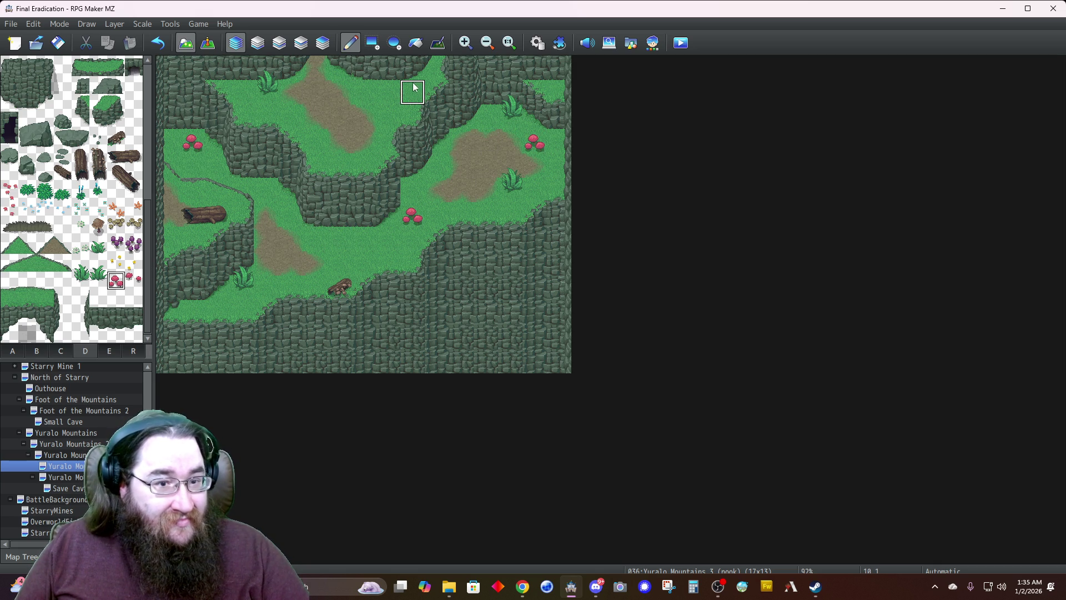
pyautogui.click(405, 115)
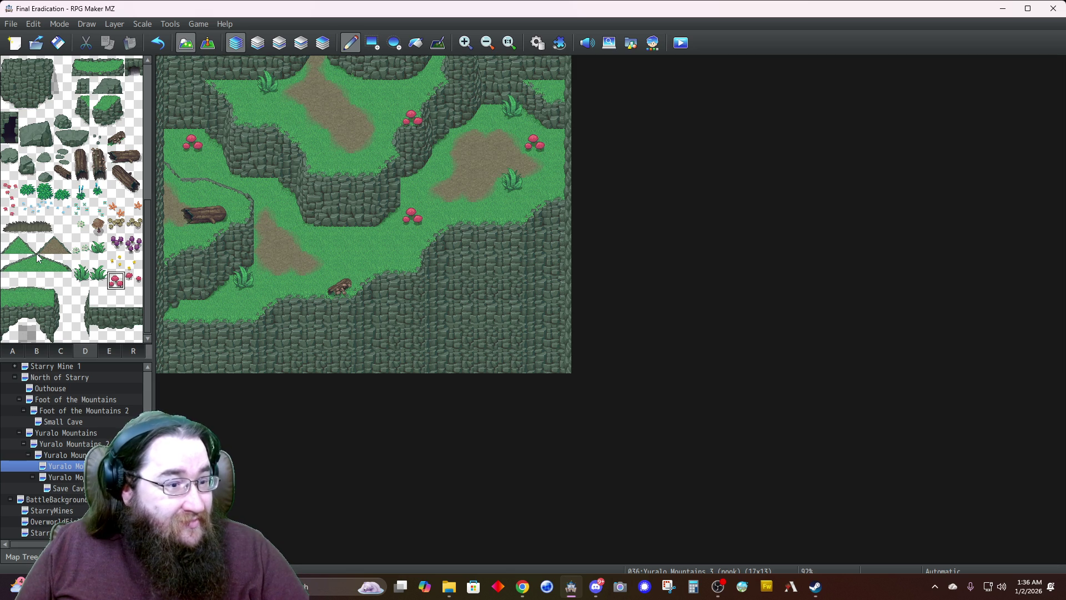
pyautogui.moveTo(120, 174); pyautogui.dragTo(131, 188)
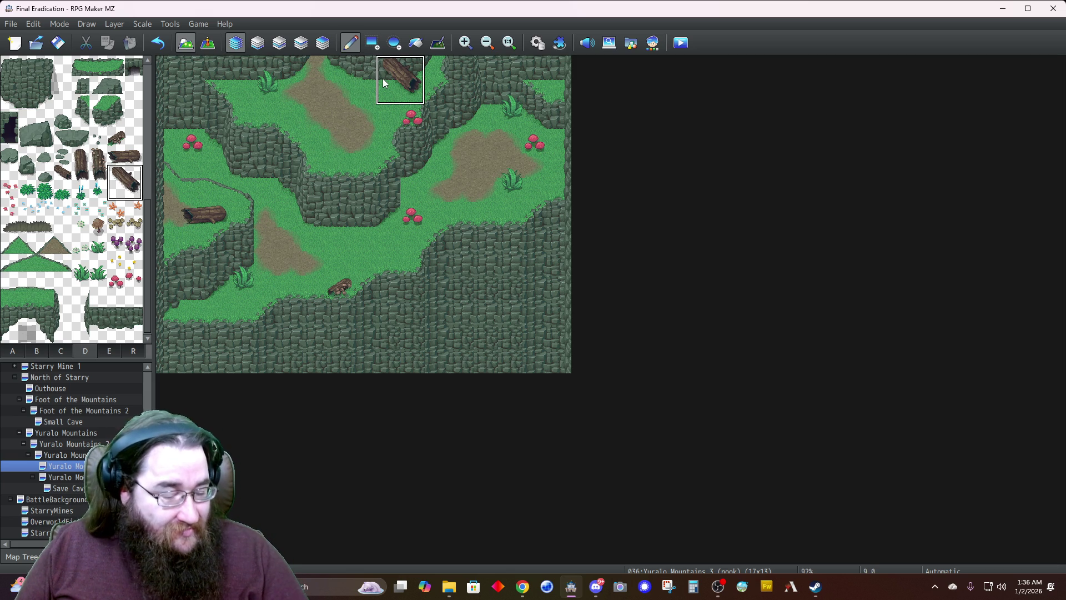
pyautogui.hotkey('ctrl', 'z')
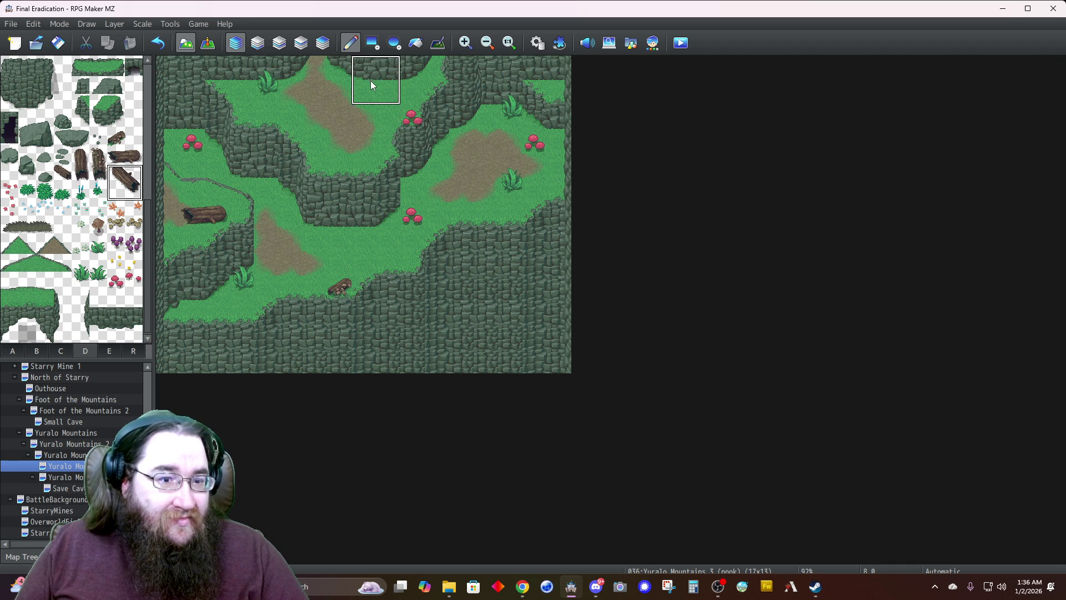
pyautogui.click(372, 87)
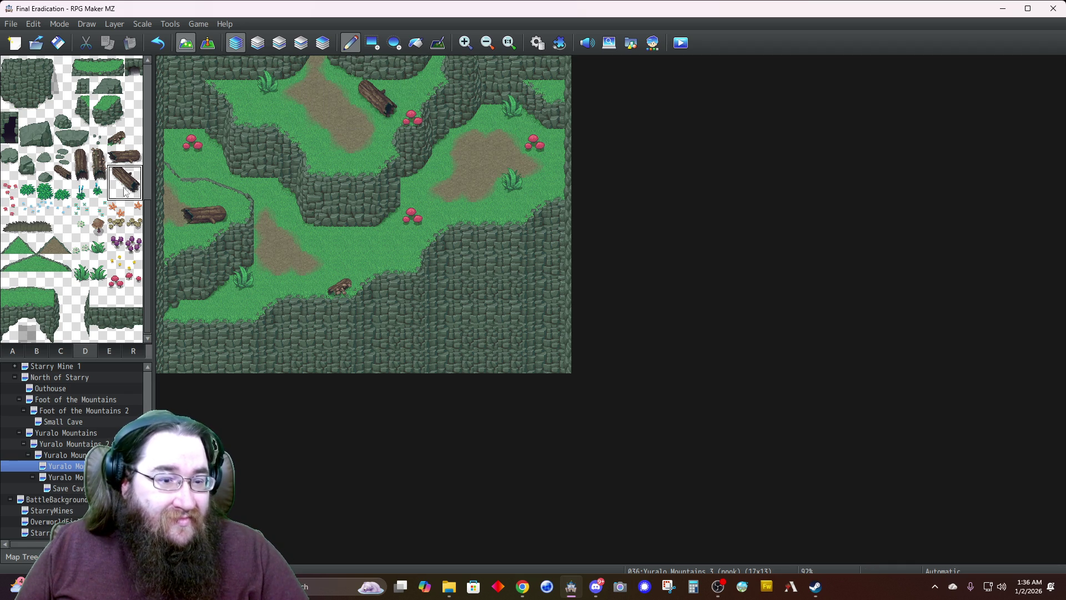
# Scatter small white flowers on the left and top-right grass, plus a flower cluster lower left
pyautogui.click(80, 228)
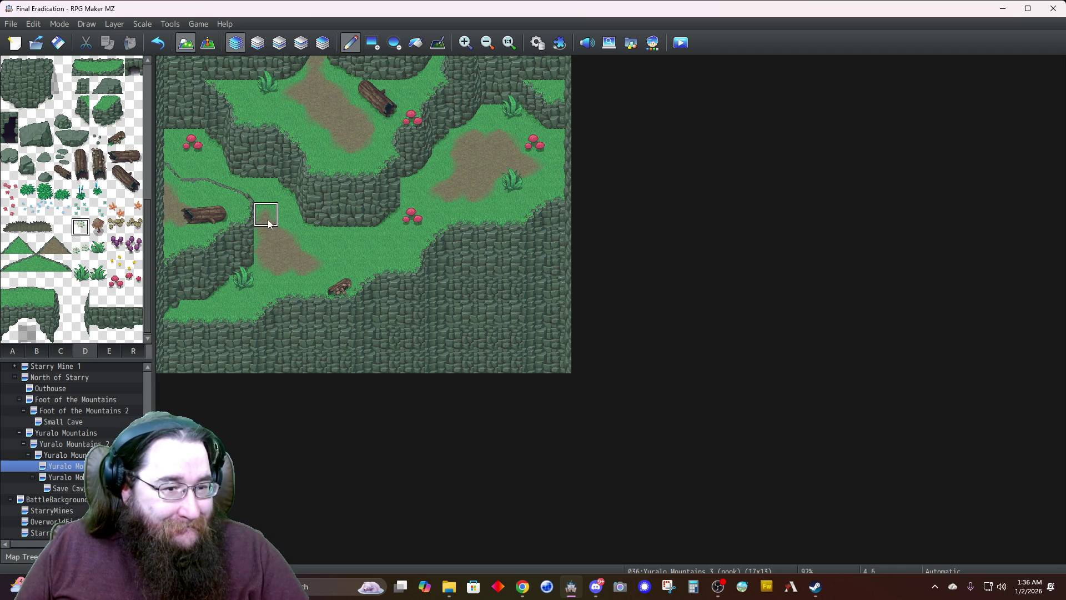
pyautogui.click(266, 199)
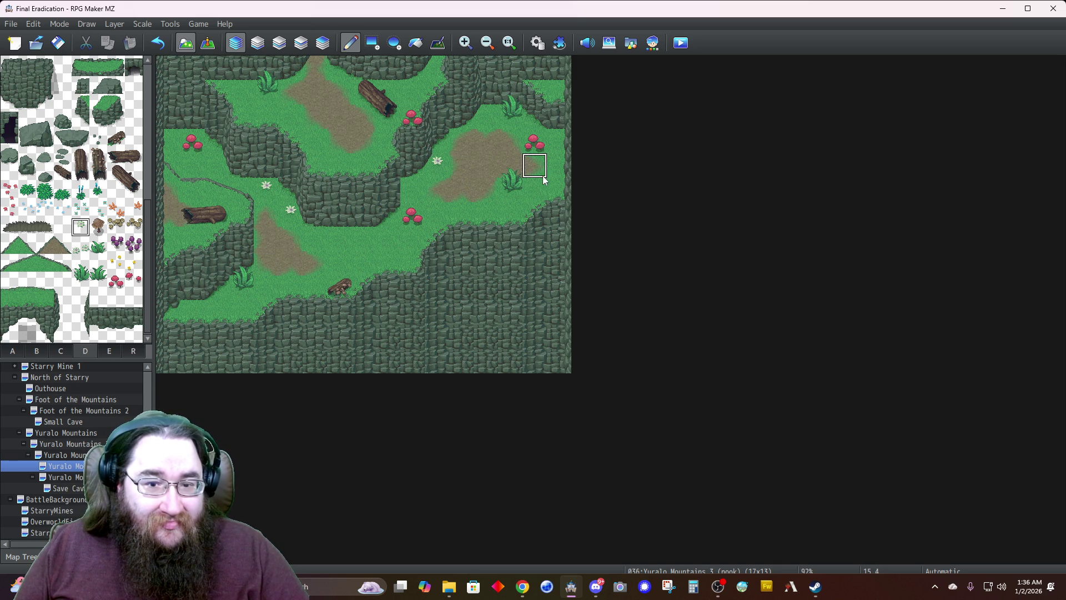
pyautogui.click(559, 87)
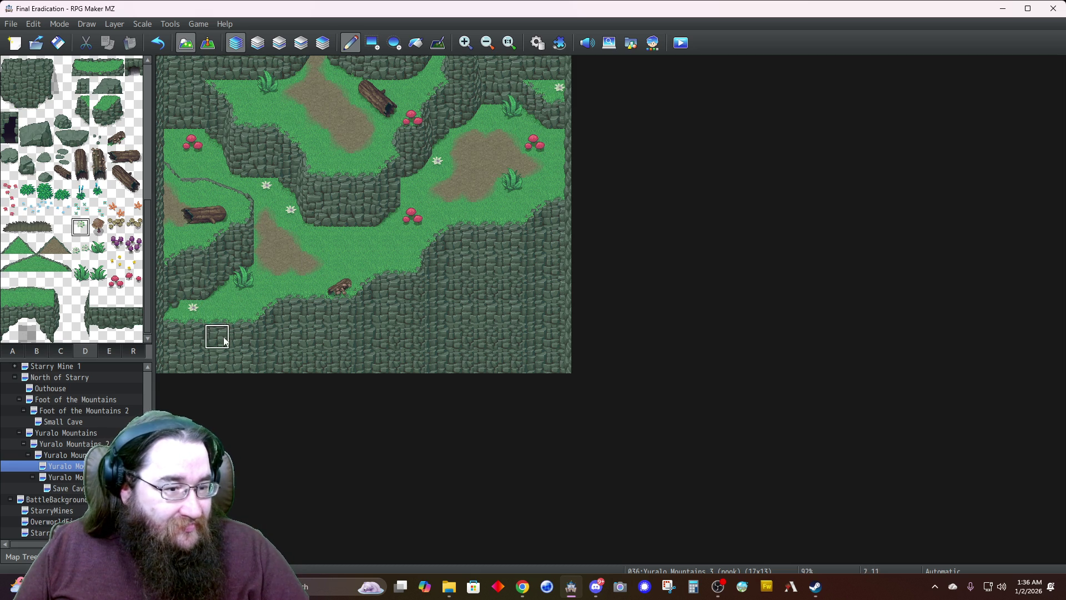
pyautogui.click(81, 244)
pyautogui.click(188, 317)
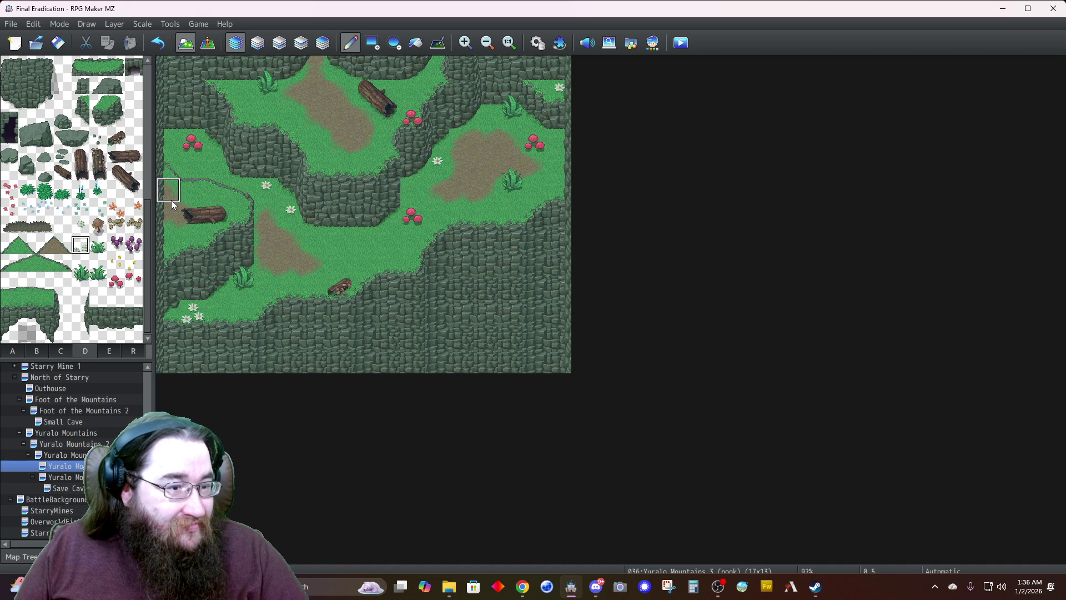
pyautogui.click(13, 351)
# Dot small grass tufts on the upper-left rock, the lower rock and the lower cliffs
pyautogui.scroll(-5, 47, 264)
pyautogui.scroll(-5, 51, 266)
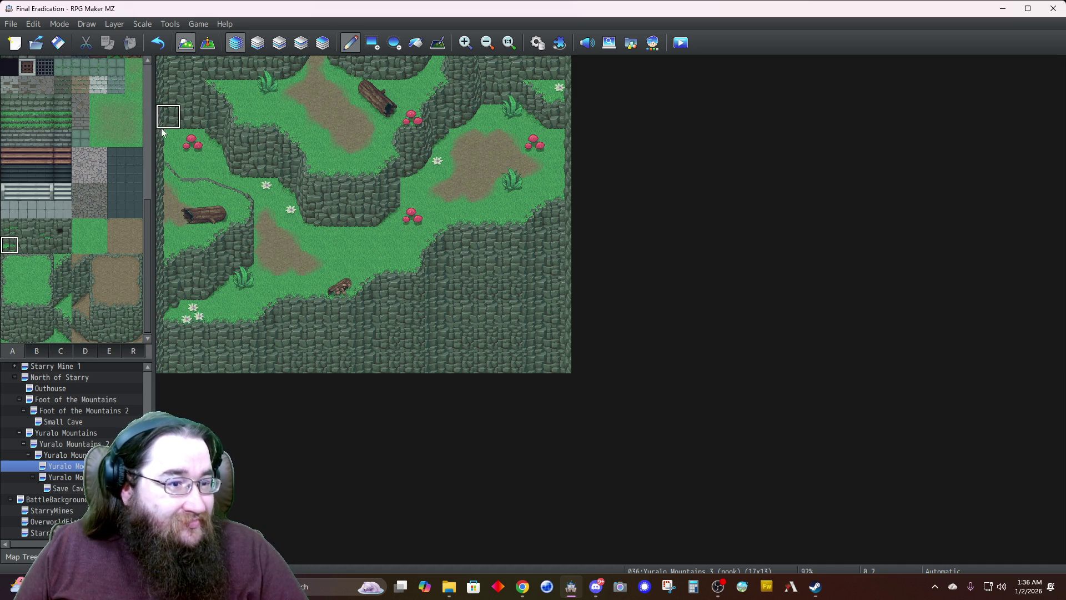
pyautogui.click(190, 95)
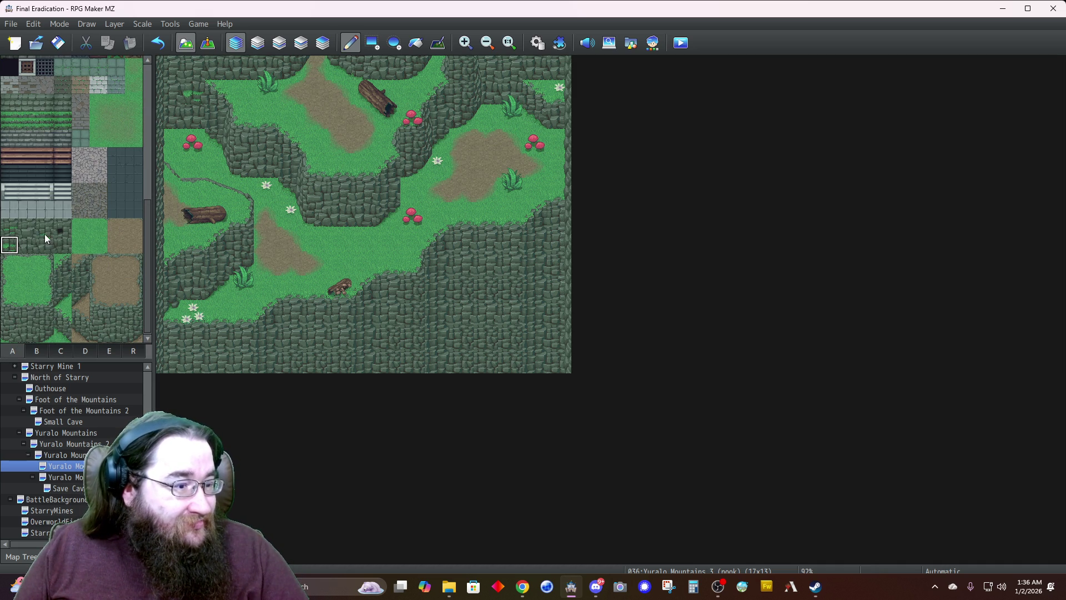
pyautogui.click(482, 294)
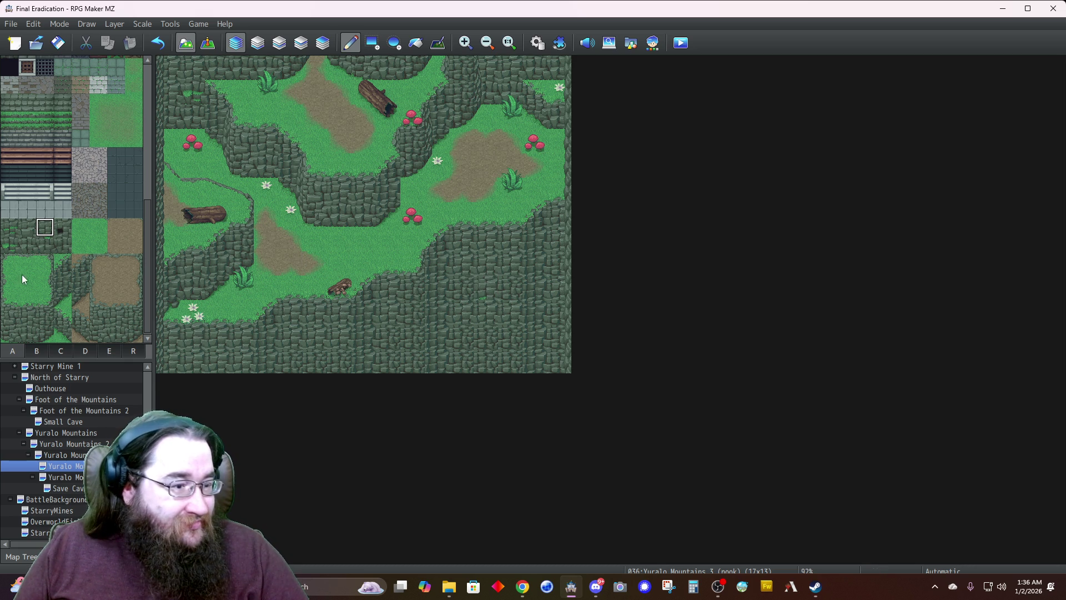
pyautogui.click(9, 228)
pyautogui.click(470, 331)
pyautogui.click(217, 338)
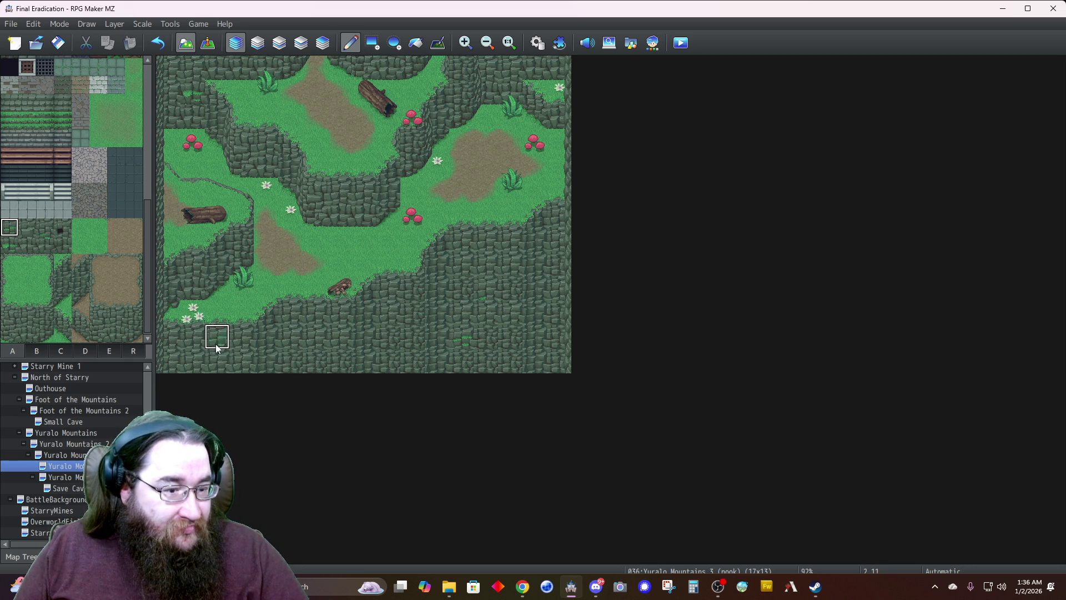
# Stamp two-tile tall grass on the lower and right cliffs on Layer 2, plus more single tufts
pyautogui.click(43, 232)
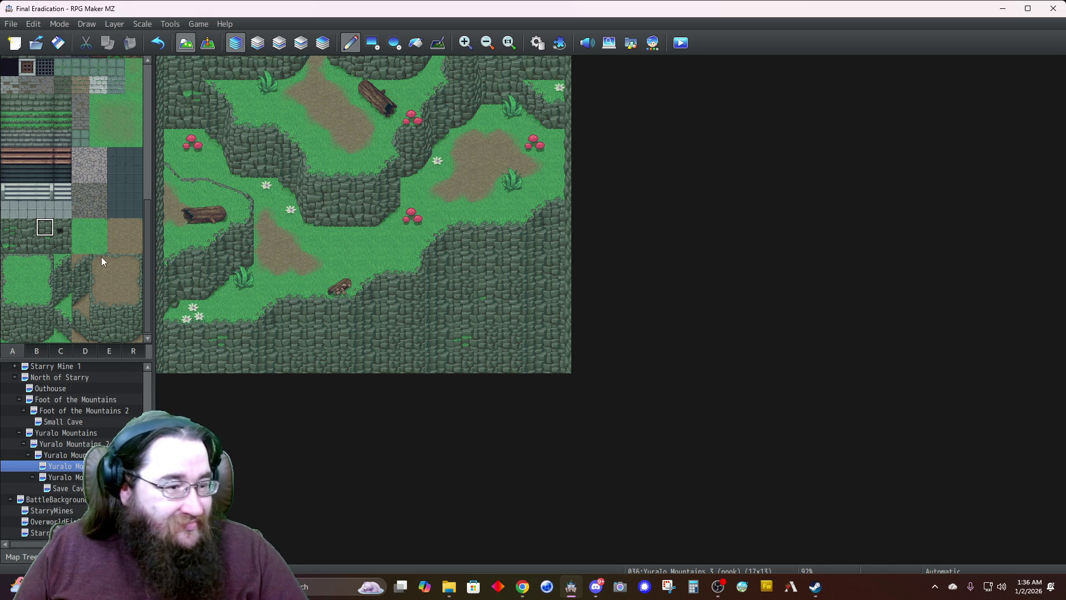
pyautogui.moveTo(45, 228); pyautogui.dragTo(46, 244)
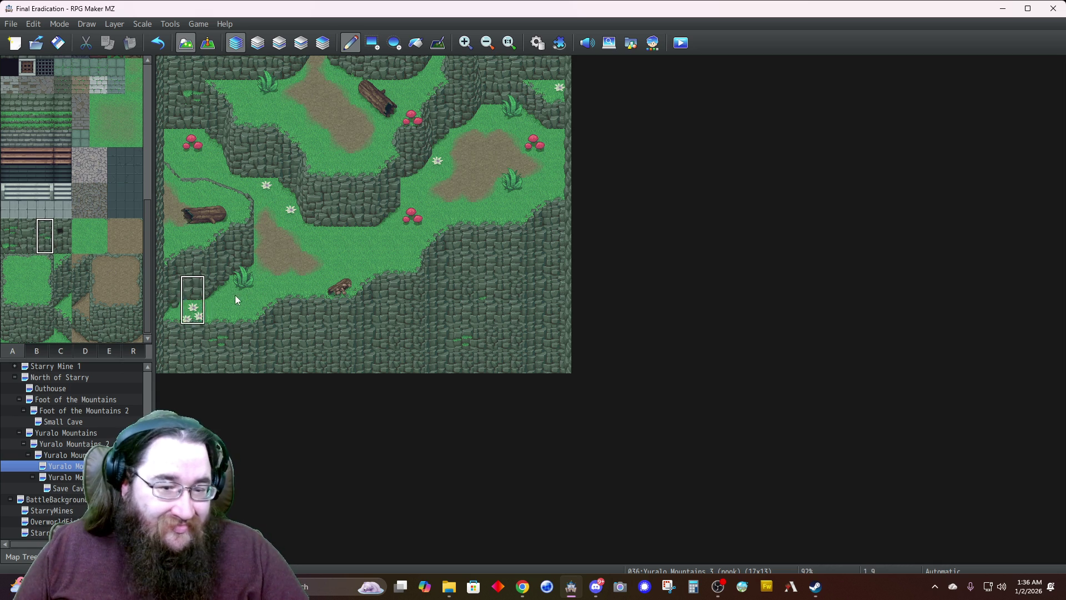
pyautogui.click(316, 332)
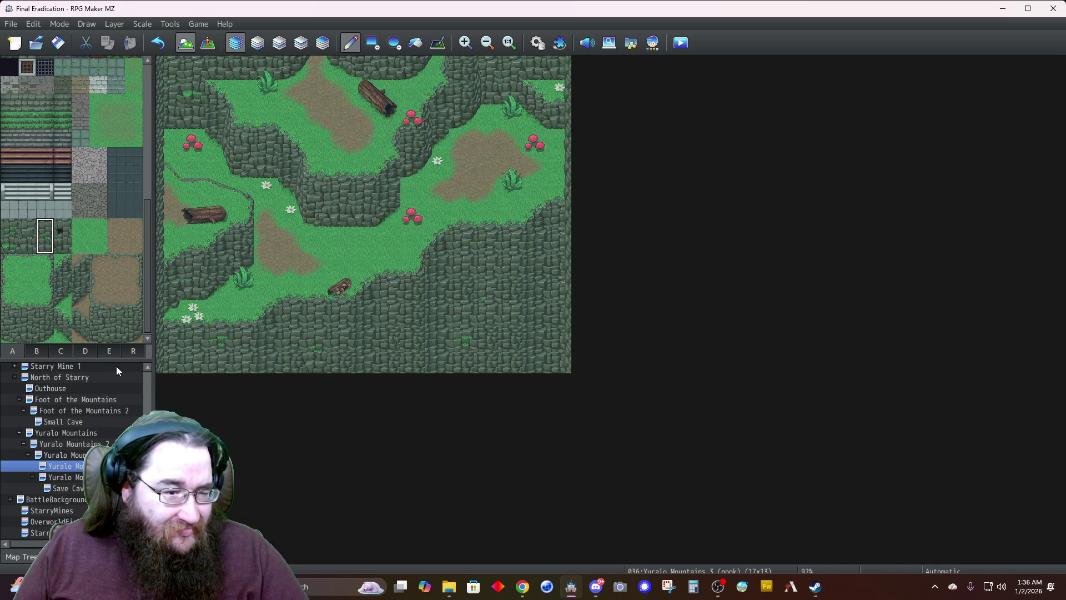
pyautogui.moveTo(10, 228); pyautogui.dragTo(10, 247)
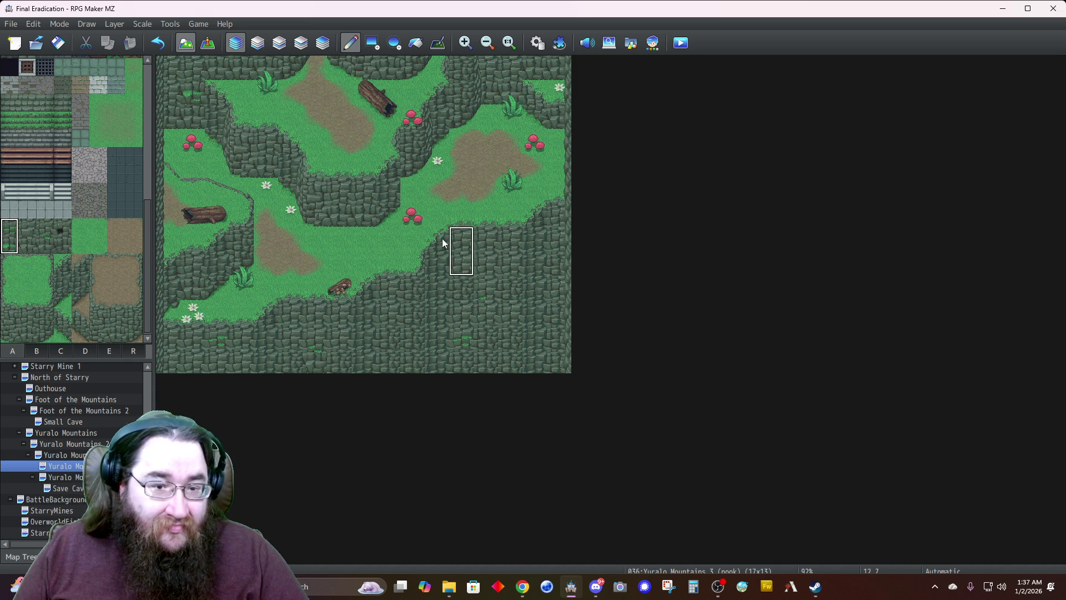
pyautogui.click(278, 43)
pyautogui.click(557, 273)
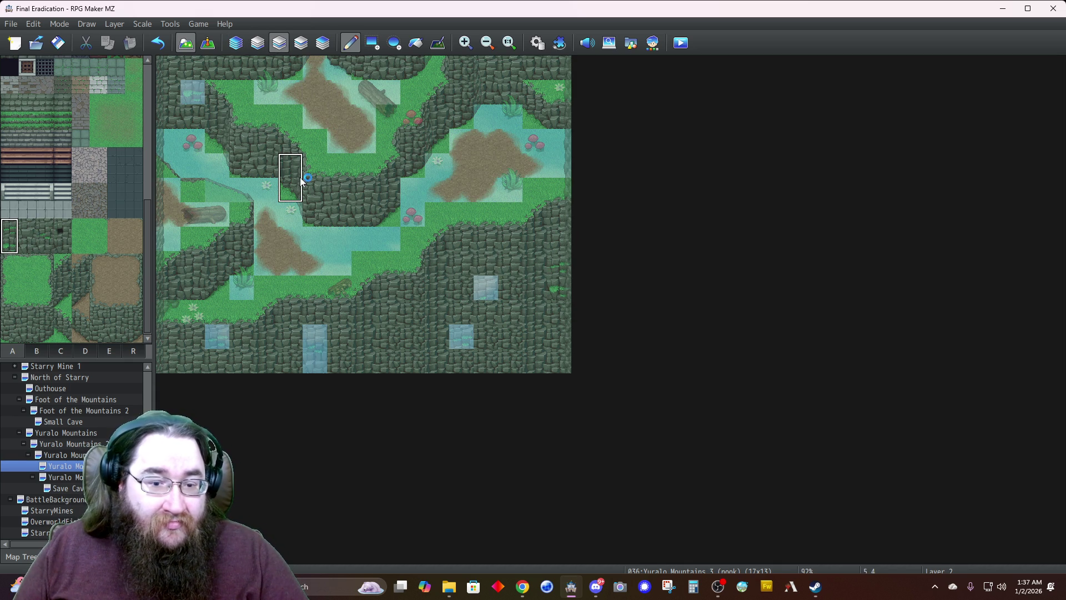
pyautogui.hotkey('ctrl', 'z')
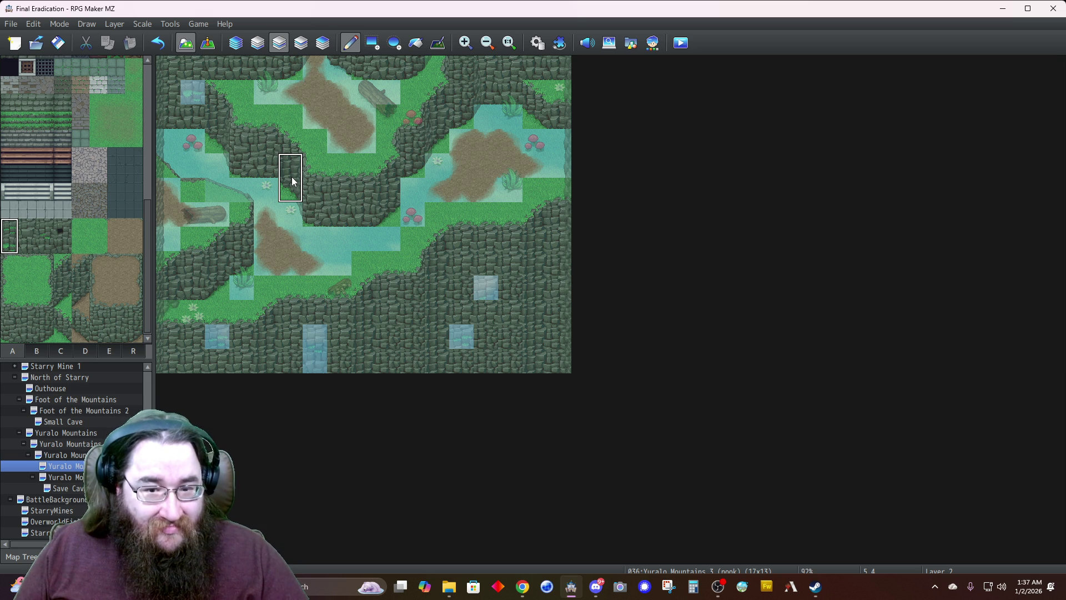
pyautogui.click(558, 249)
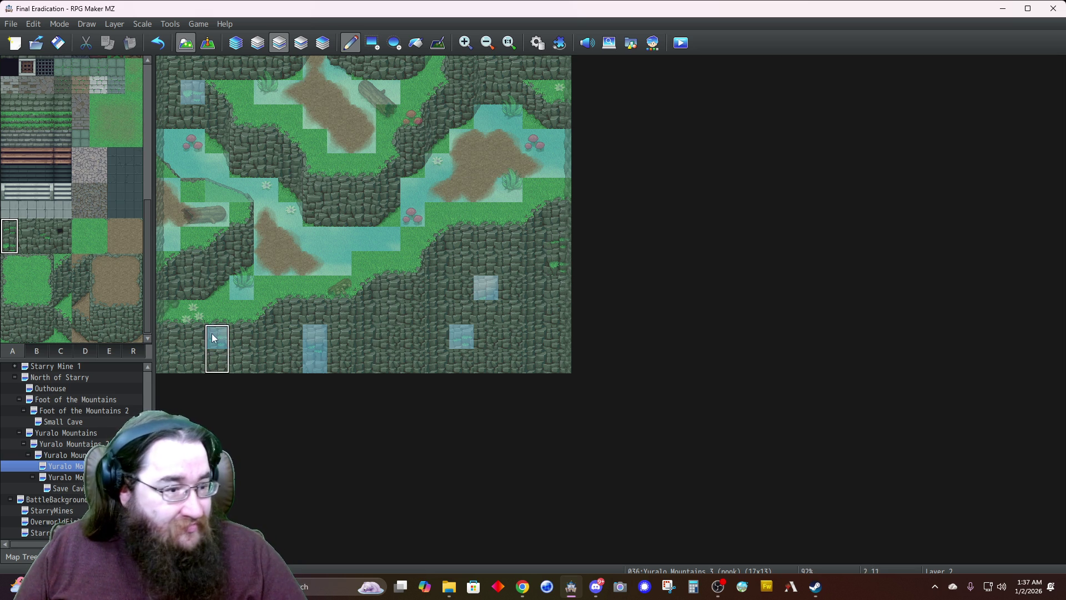
pyautogui.click(16, 247)
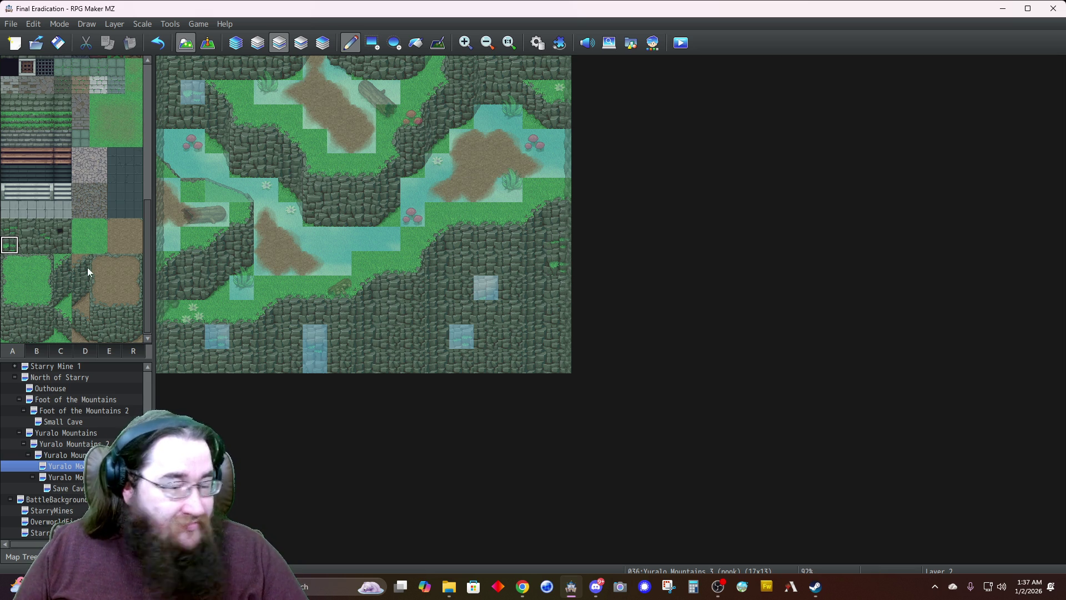
pyautogui.click(391, 316)
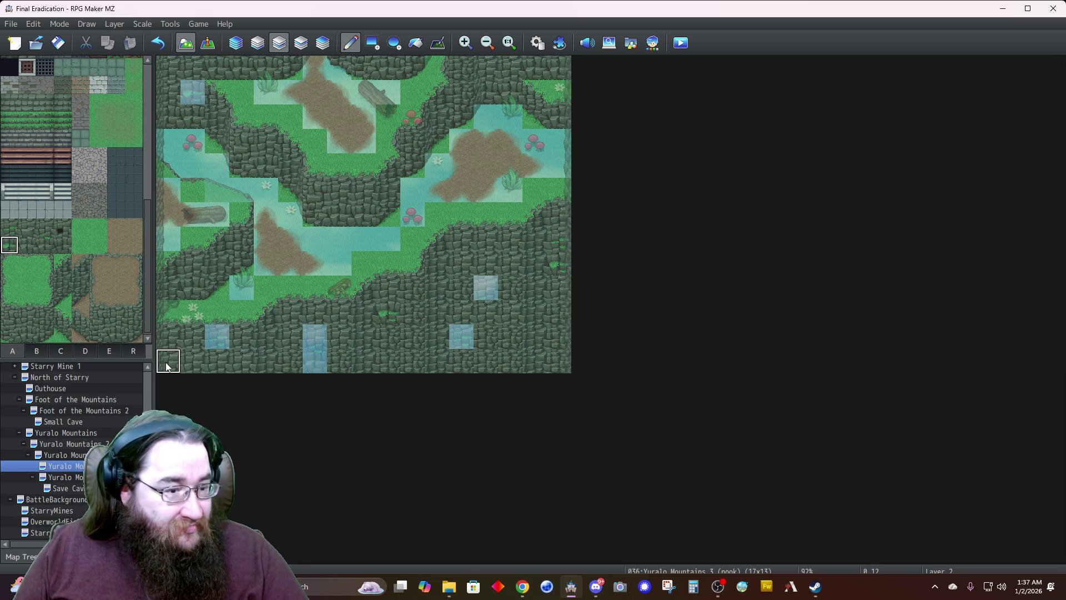
pyautogui.click(217, 92)
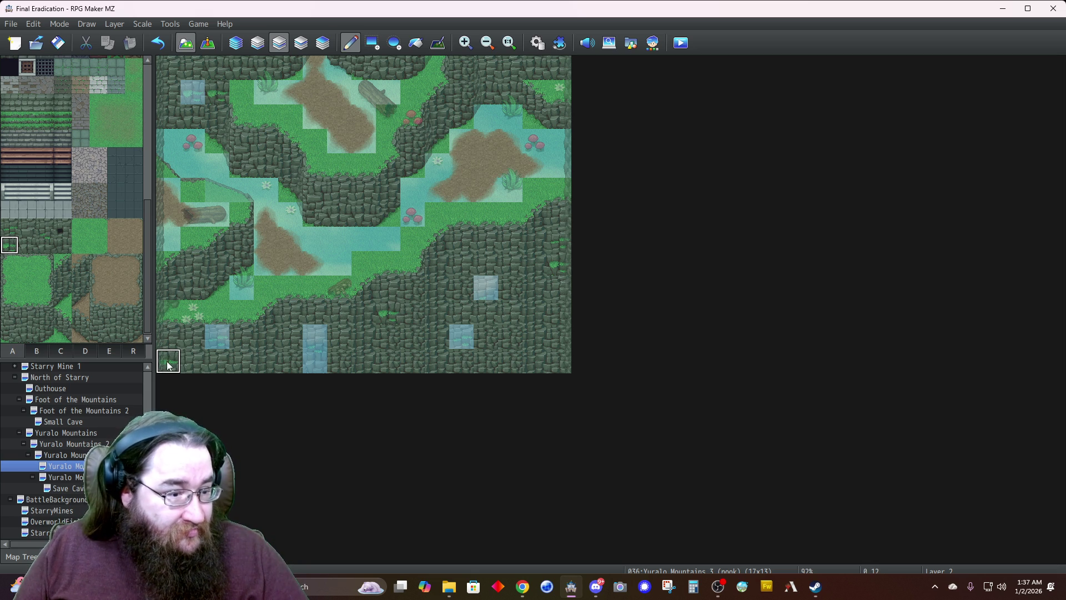
# Return to the Automatic layer and switch the editor to event mode
pyautogui.click(236, 43)
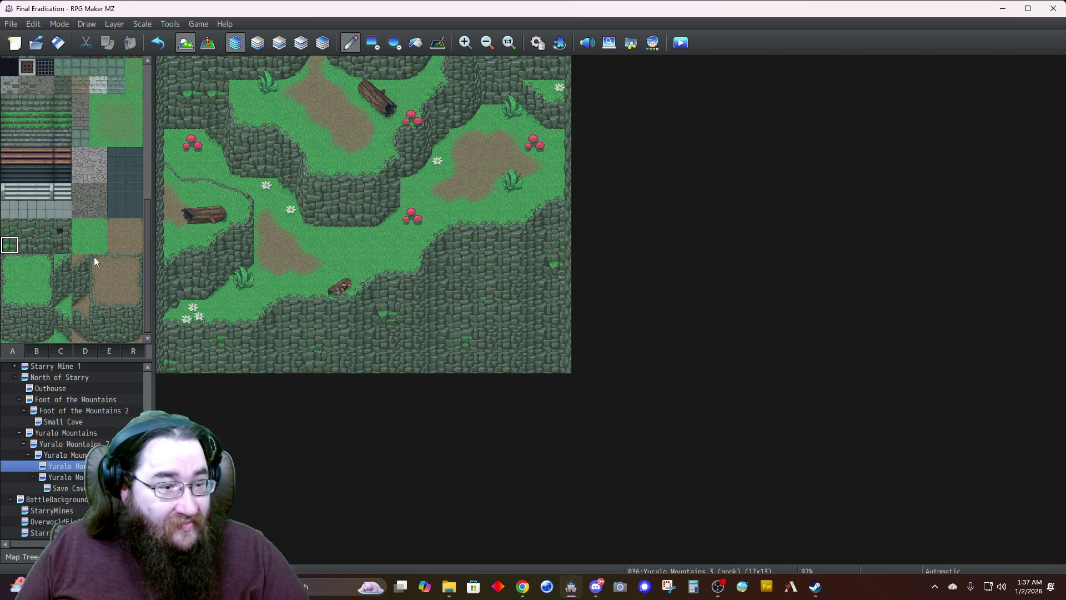
pyautogui.scroll(8, 78, 228)
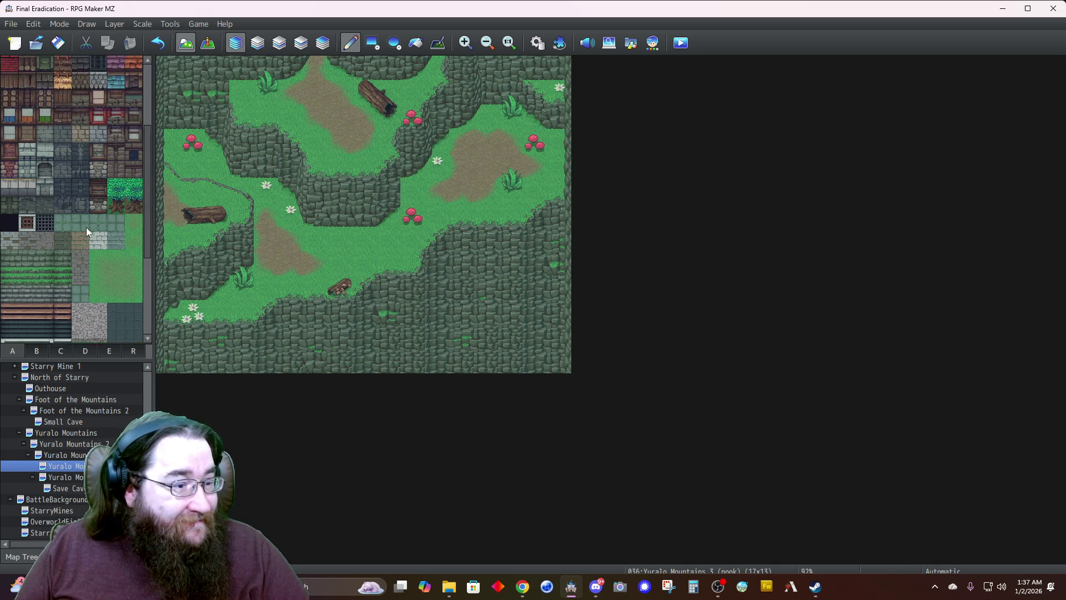
pyautogui.scroll(2, 85, 228)
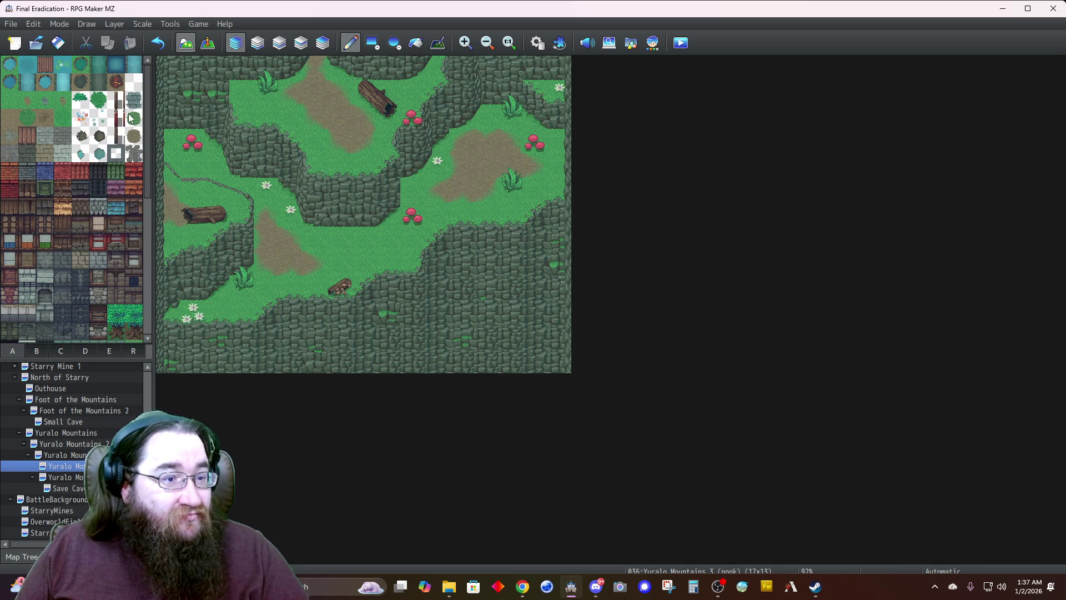
pyautogui.click(209, 43)
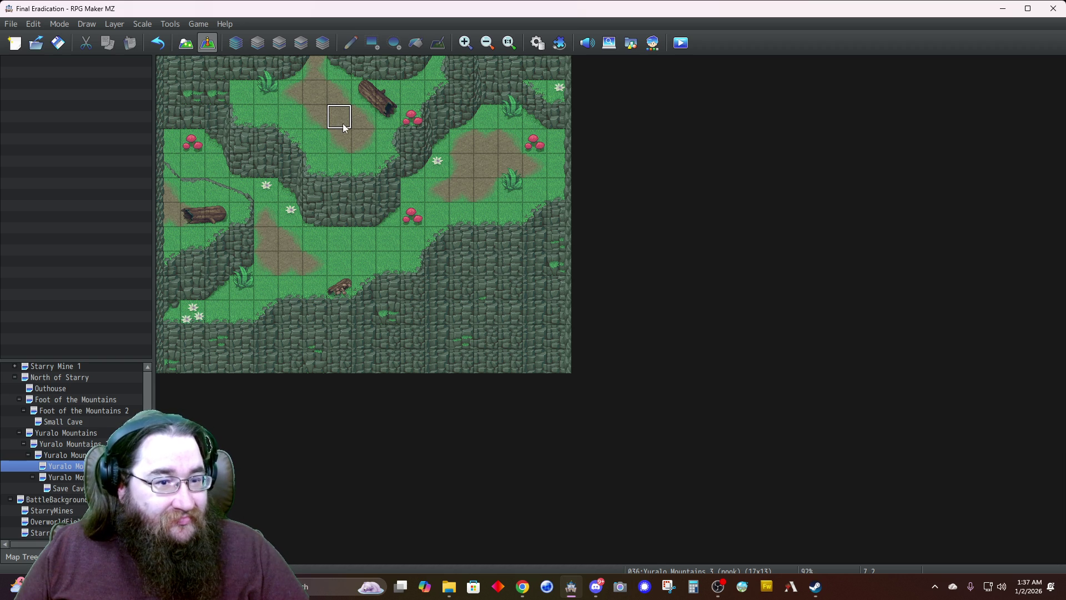
# Create a quick Treasure event on the cell beside the fallen log
pyautogui.click(364, 141)
pyautogui.rightClick(362, 141)
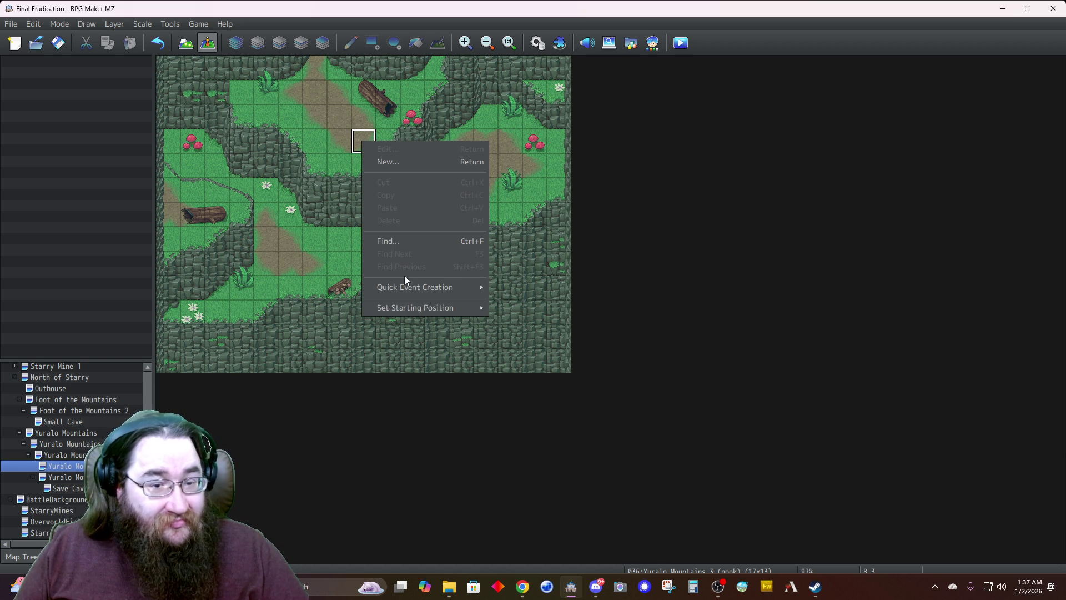
pyautogui.moveTo(415, 285)
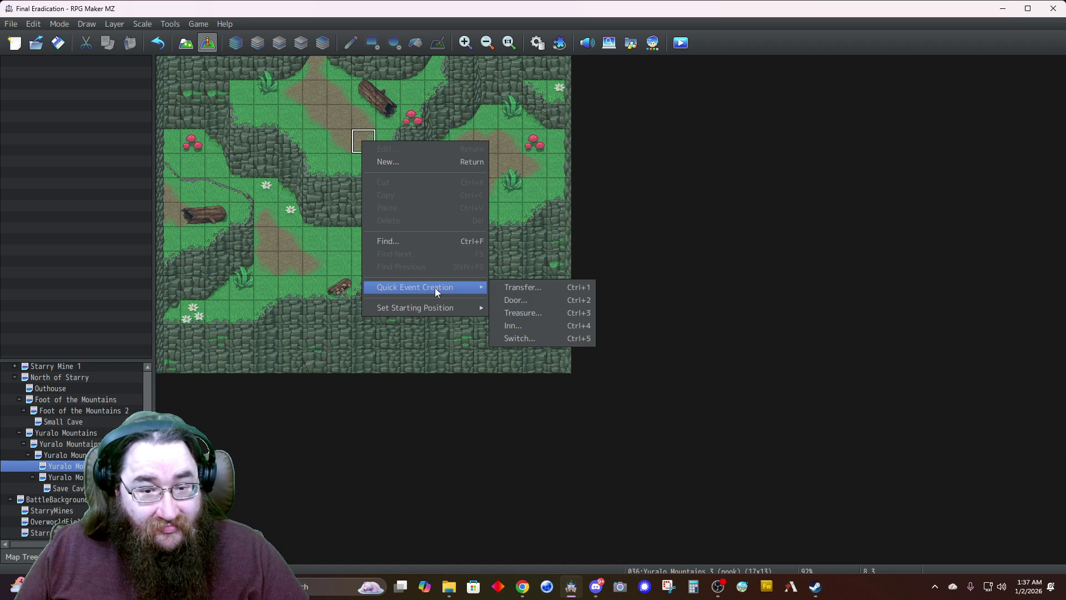
pyautogui.click(534, 314)
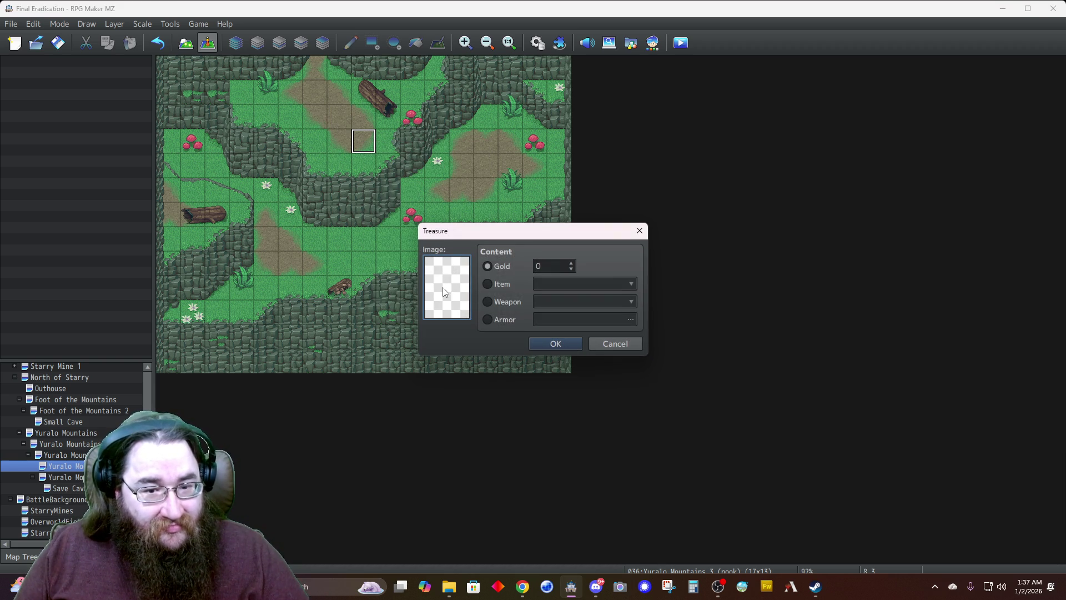
# Give the chest the barrel-chest sprite from the !Fantasy_chest image
pyautogui.doubleClick(445, 293)
pyautogui.scroll(-8, 389, 307)
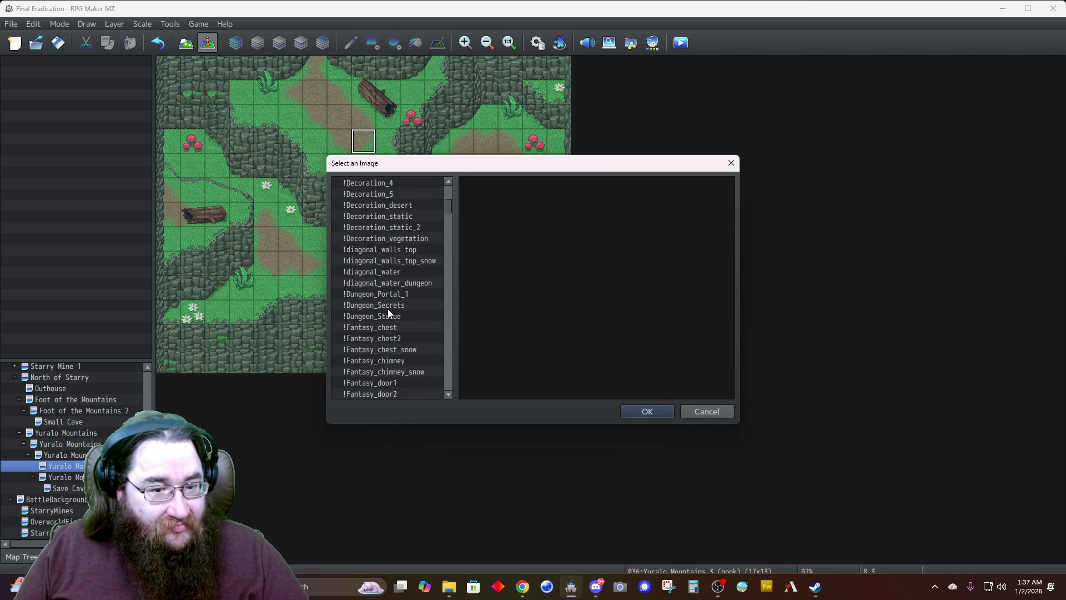
pyautogui.click(381, 336)
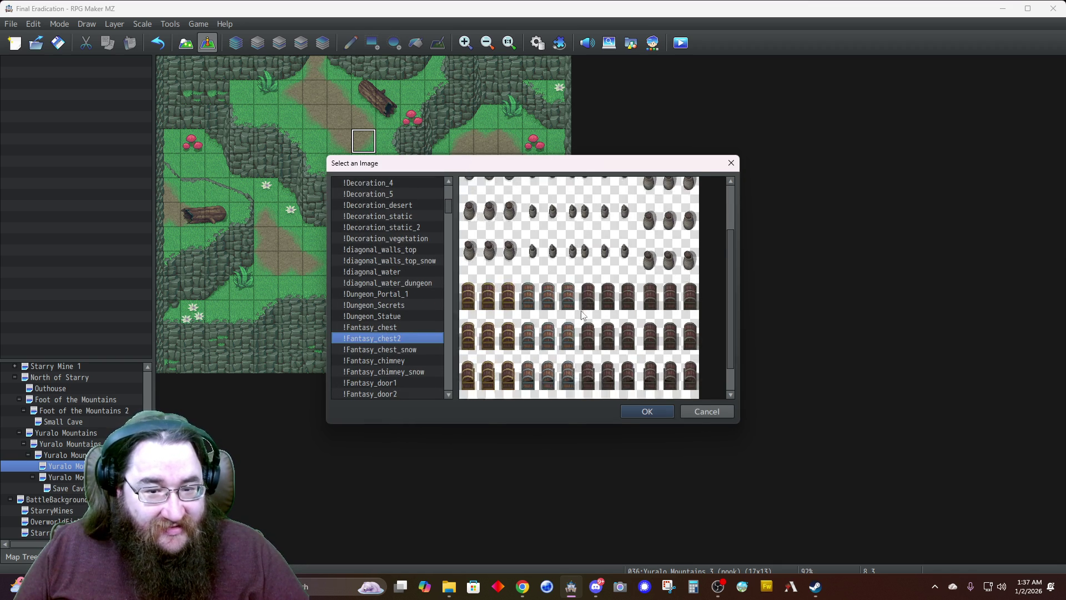
pyautogui.scroll(-1, 582, 315)
pyautogui.click(384, 328)
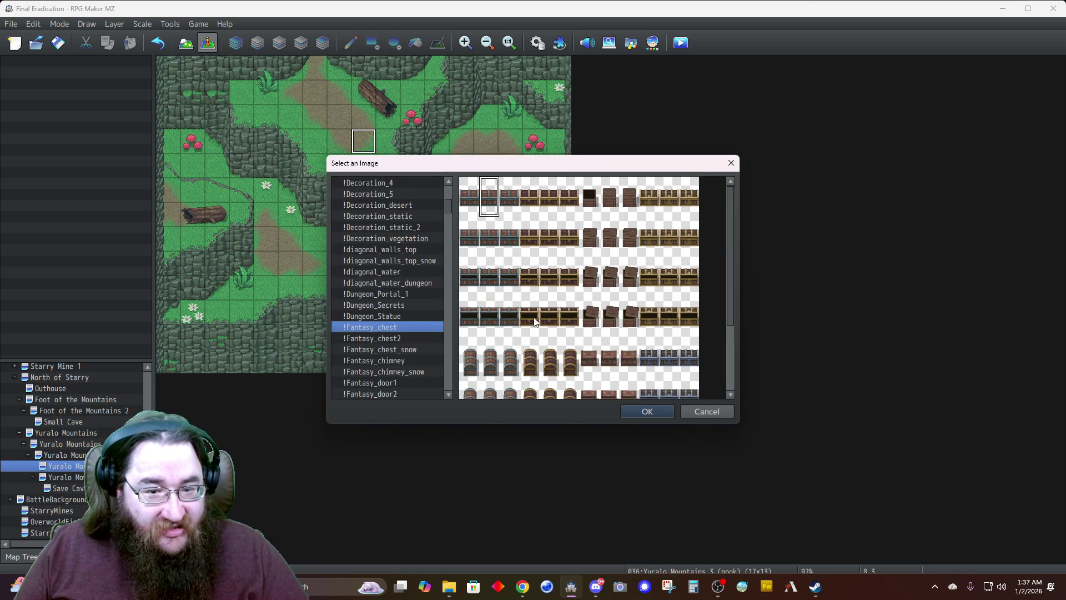
pyautogui.scroll(-3, 550, 318)
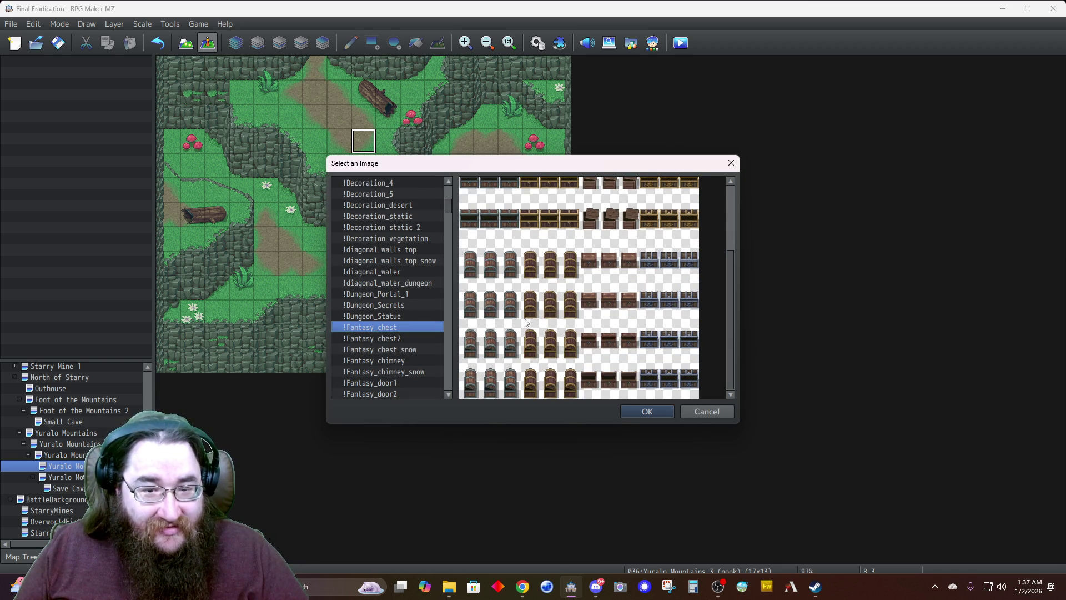
pyautogui.click(533, 271)
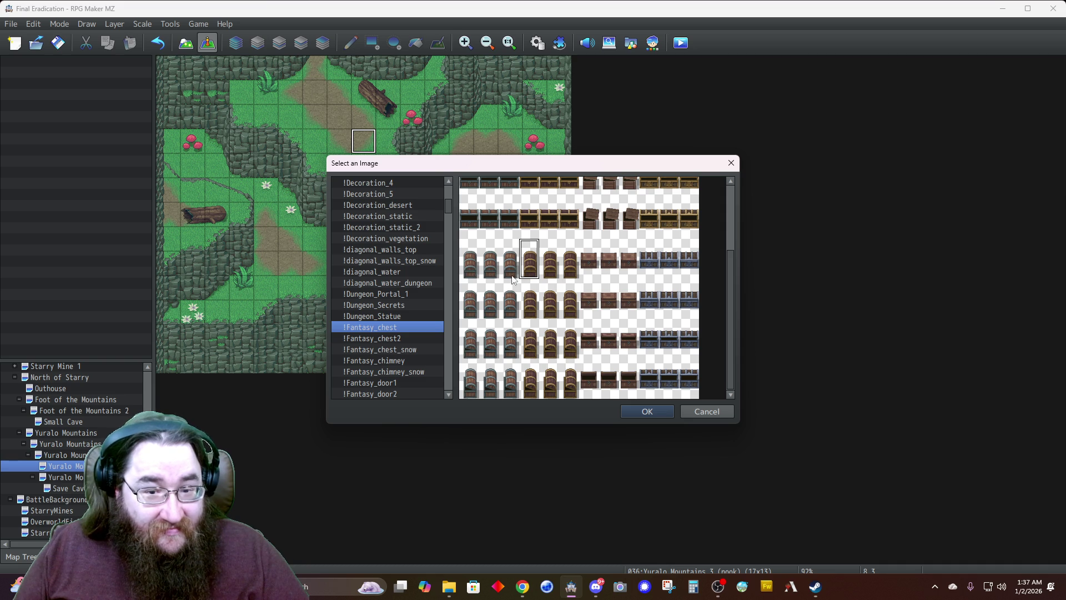
pyautogui.click(644, 411)
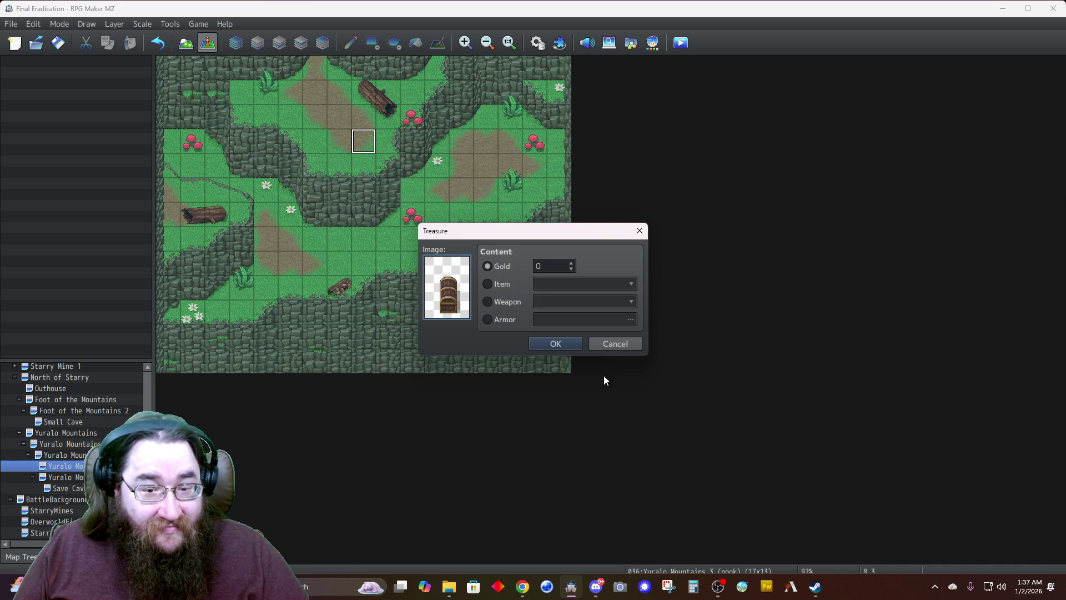
# Make the chest contain the weapon 0026 Long Spear
pyautogui.click(488, 301)
pyautogui.click(567, 300)
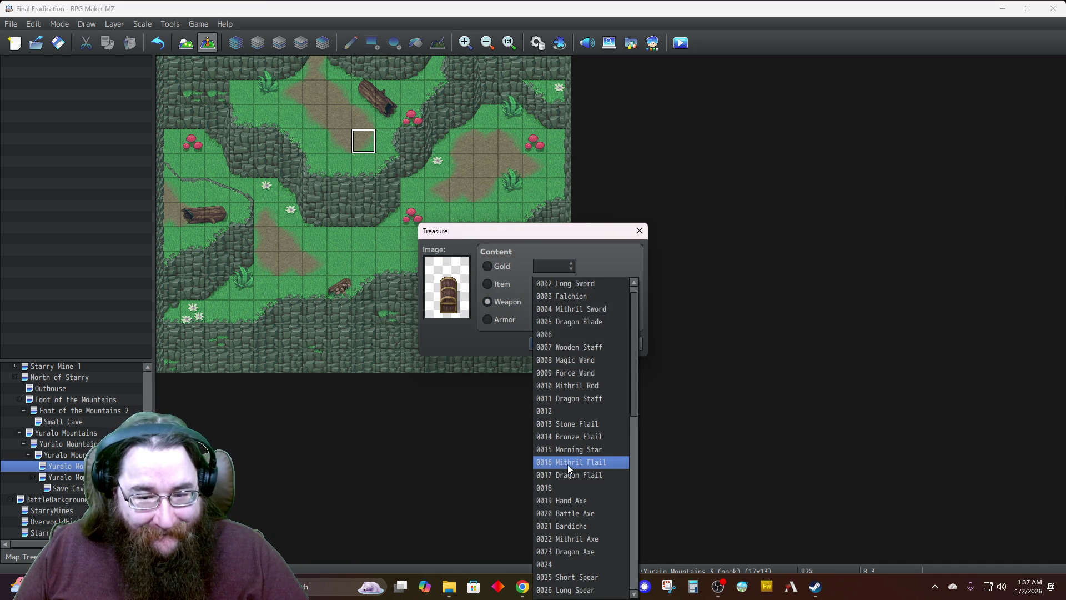
pyautogui.scroll(-1, 578, 514)
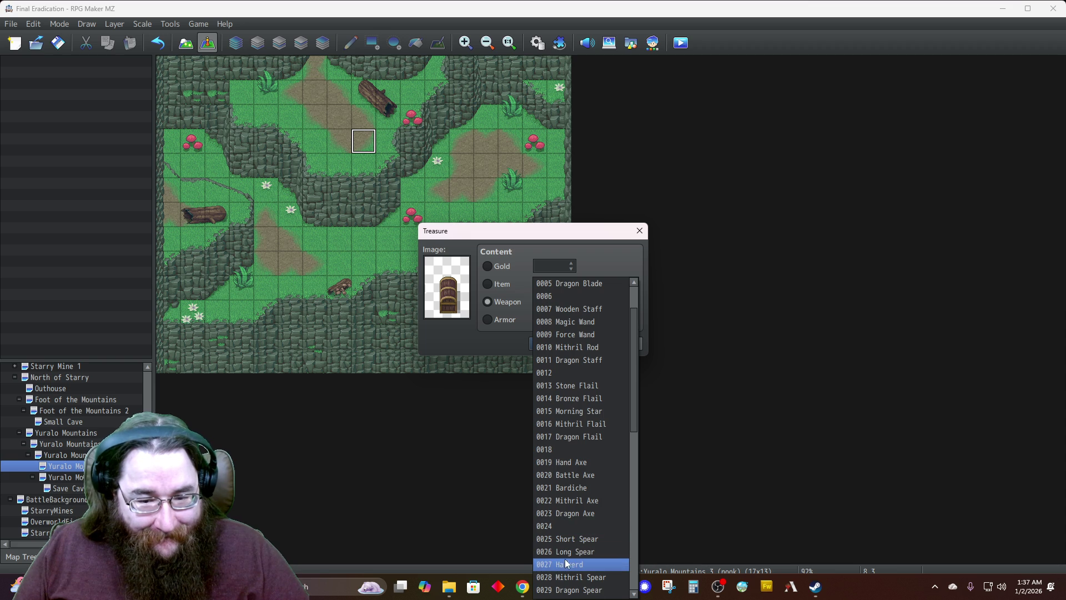
pyautogui.click(558, 554)
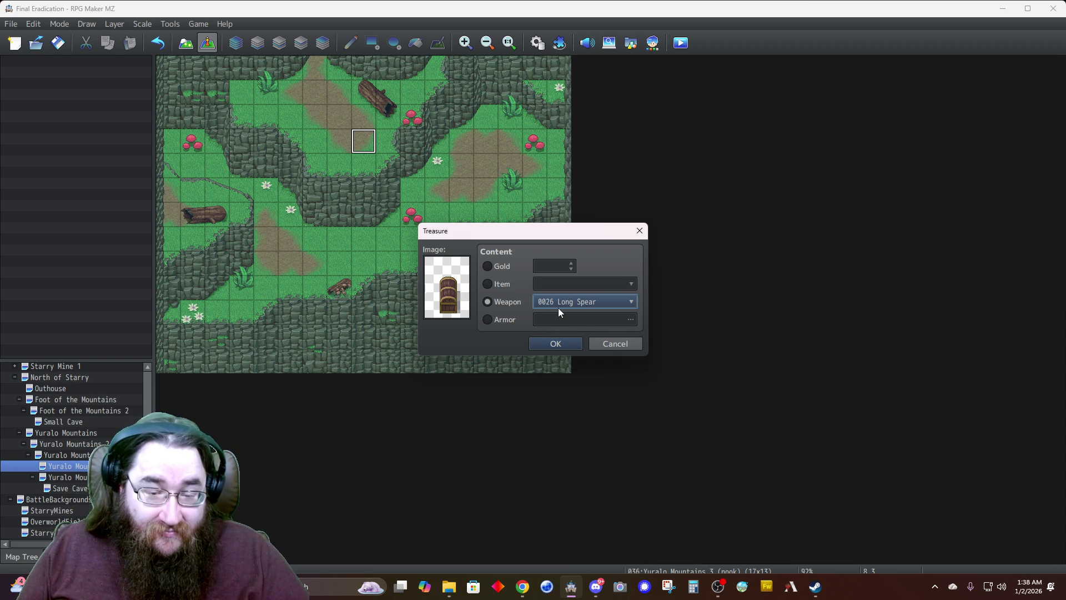
# Place the chest and lower its opening sound to volume 10, pitch 70
pyautogui.click(543, 344)
pyautogui.doubleClick(371, 151)
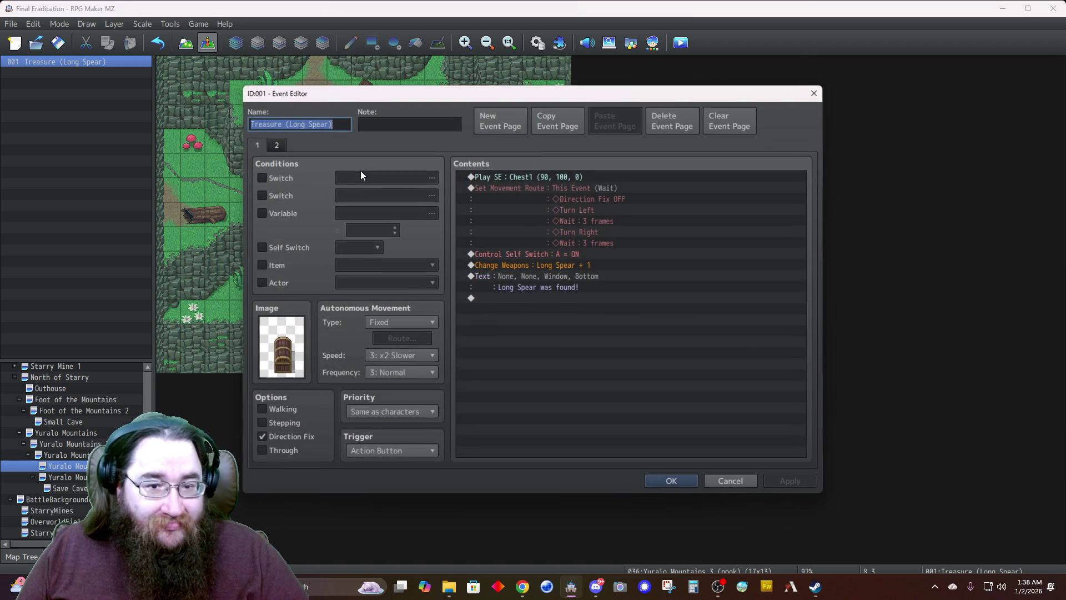
pyautogui.click(548, 175)
pyautogui.rightClick(549, 174)
pyautogui.click(562, 197)
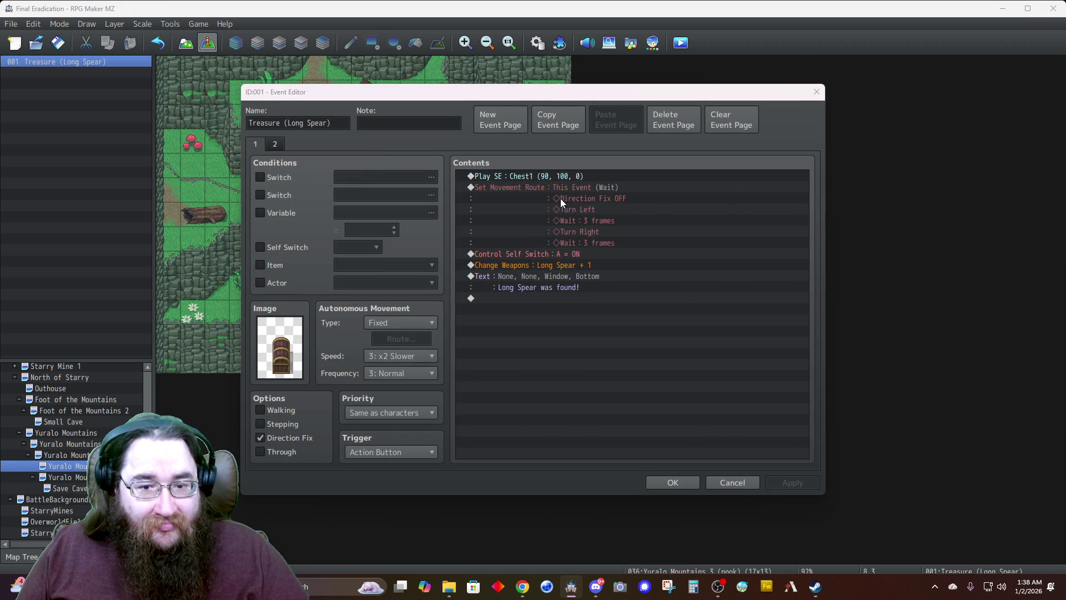
pyautogui.doubleClick(677, 267)
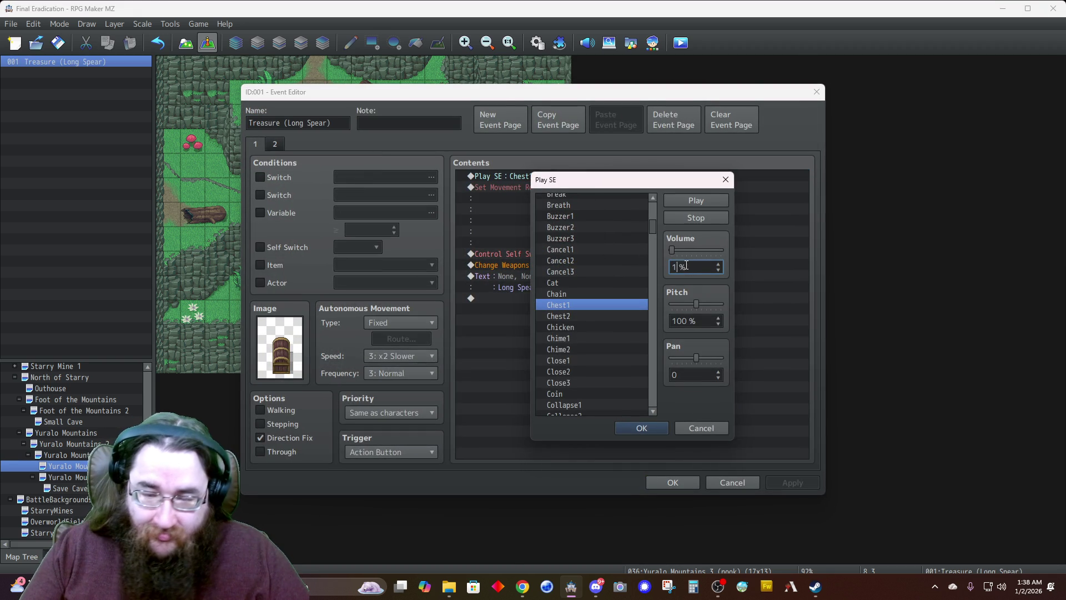
pyautogui.doubleClick(679, 315)
pyautogui.write('70')
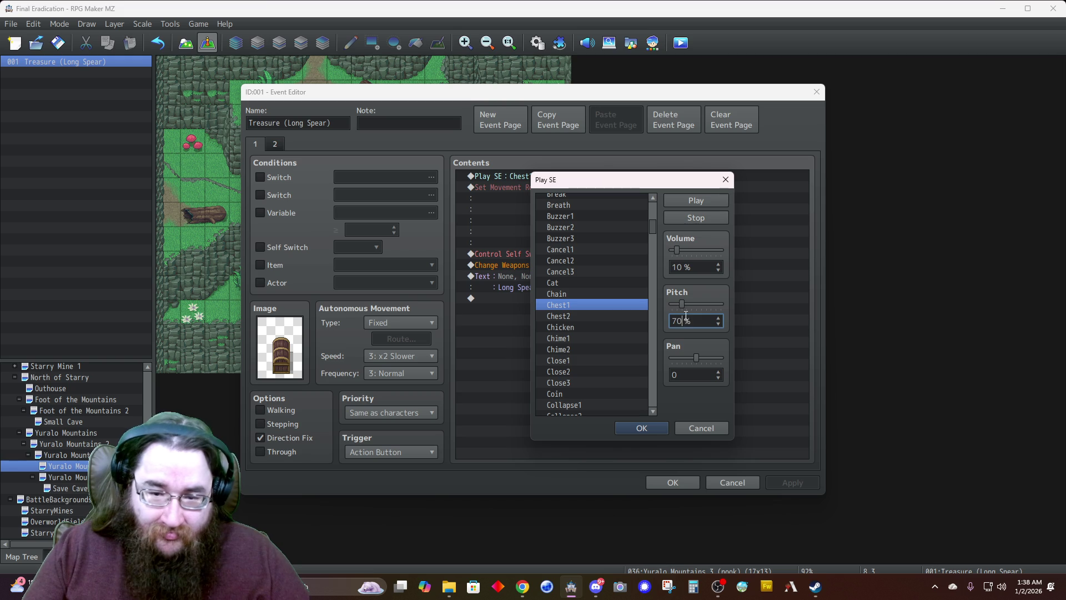
pyautogui.click(653, 428)
# Rewrite the found-item message and show it with a dim background in the middle
pyautogui.click(579, 278)
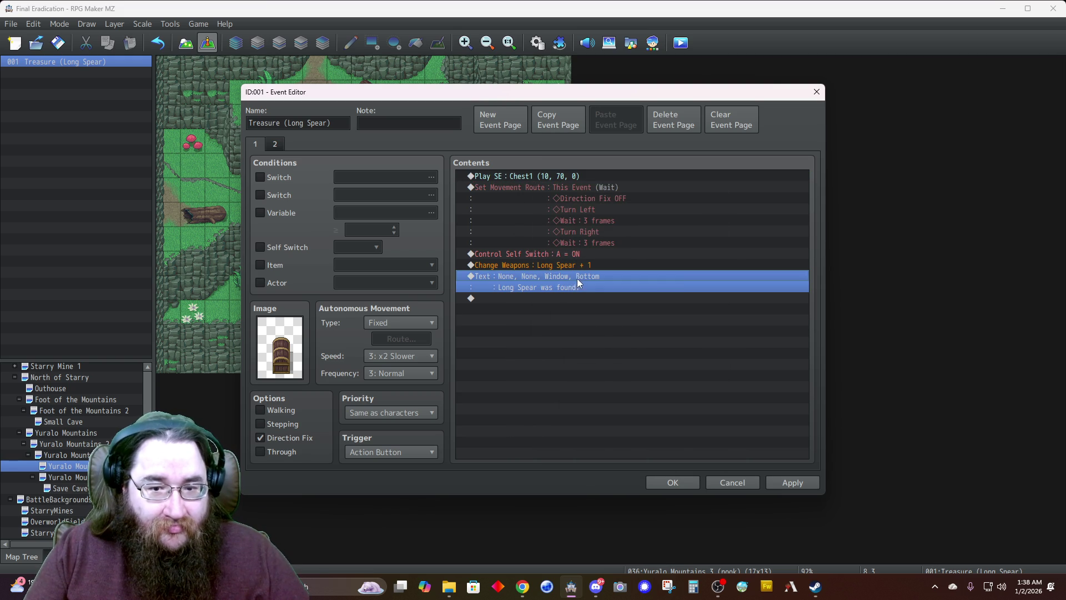
pyautogui.rightClick(578, 278)
pyautogui.click(601, 299)
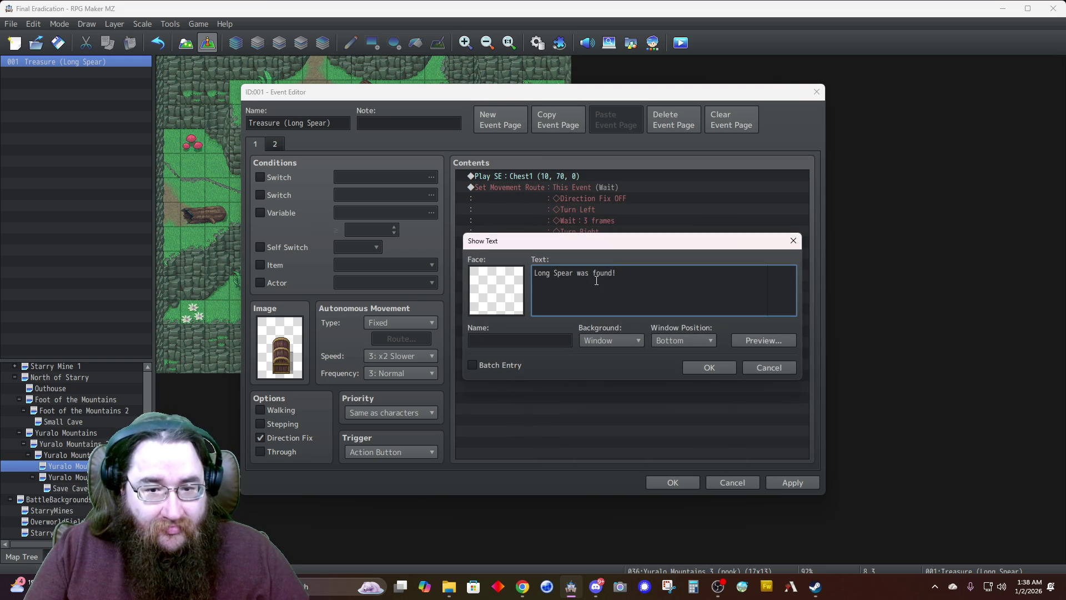
pyautogui.hotkey('ctrl', 'a')
pyautogui.write('Obt')
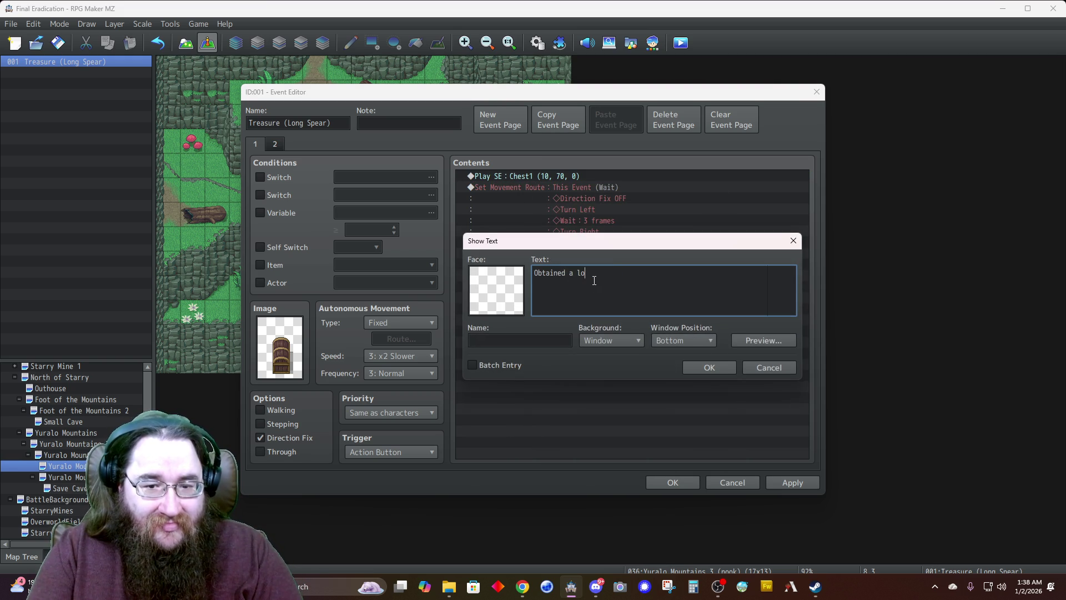
pyautogui.write('ng spear.')
pyautogui.click(627, 343)
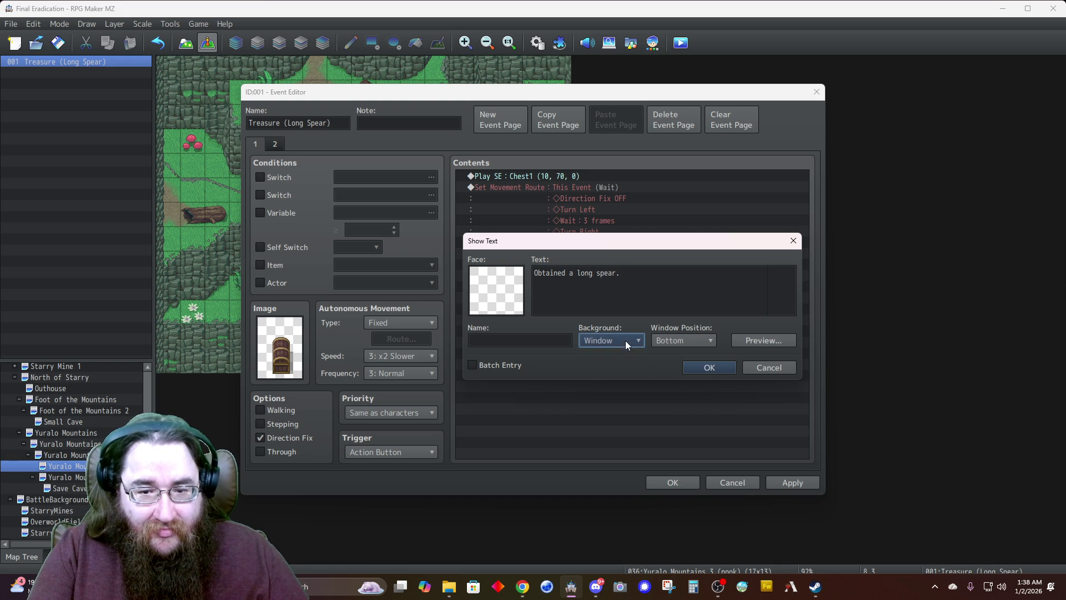
pyautogui.click(667, 341)
pyautogui.click(667, 365)
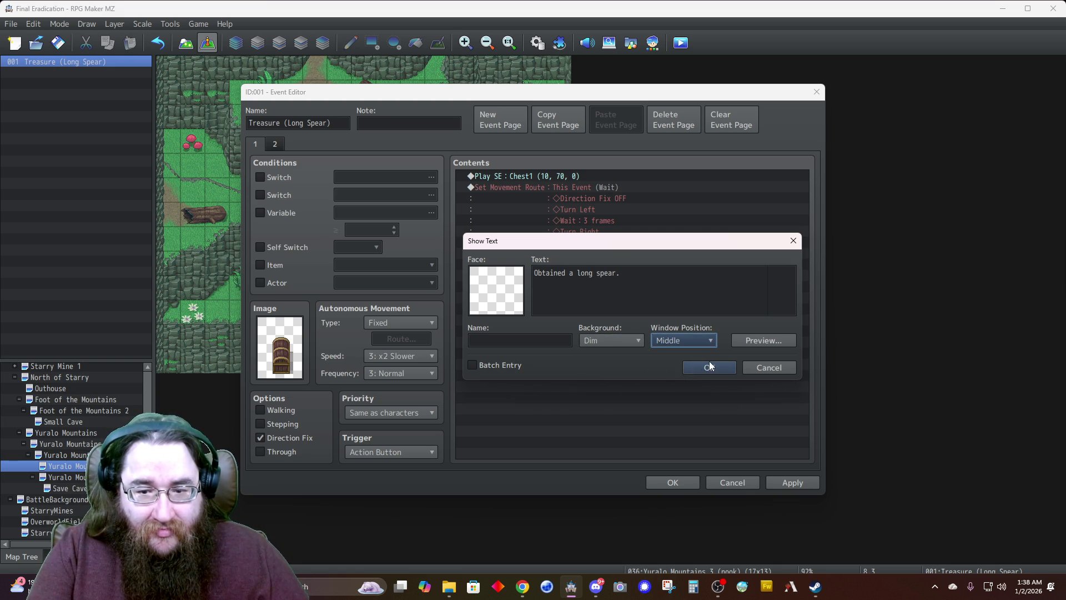
pyautogui.click(707, 364)
# Add a dim, middle-positioned 'Empty!' message on the chest's opened page and save the event
pyautogui.click(276, 144)
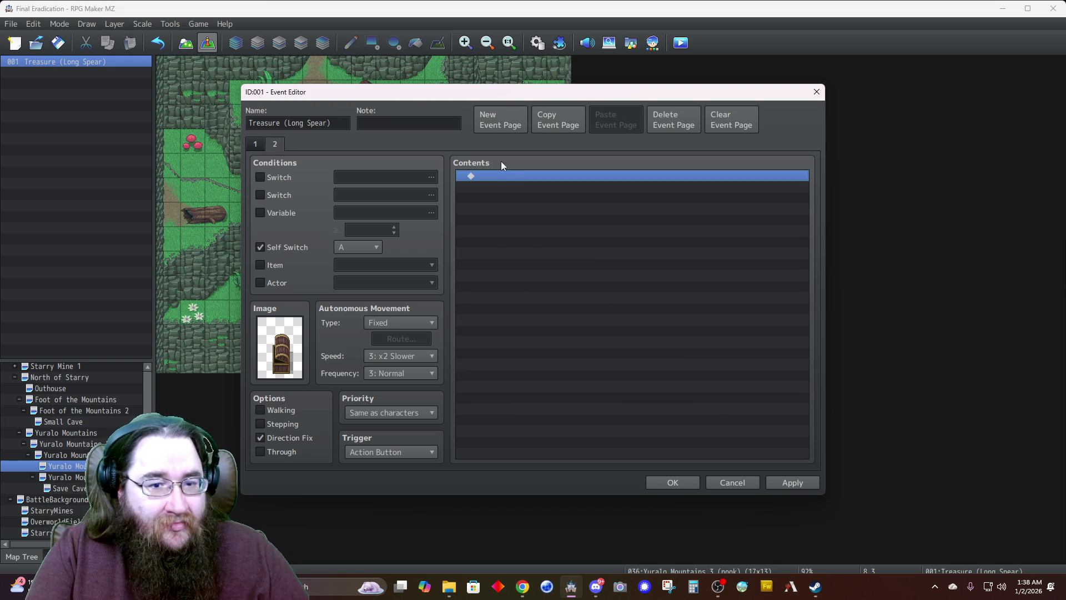
pyautogui.doubleClick(515, 175)
pyautogui.click(537, 178)
pyautogui.click(612, 339)
pyautogui.click(600, 367)
pyautogui.click(658, 341)
pyautogui.click(666, 361)
pyautogui.click(628, 300)
pyautogui.write('Empty!')
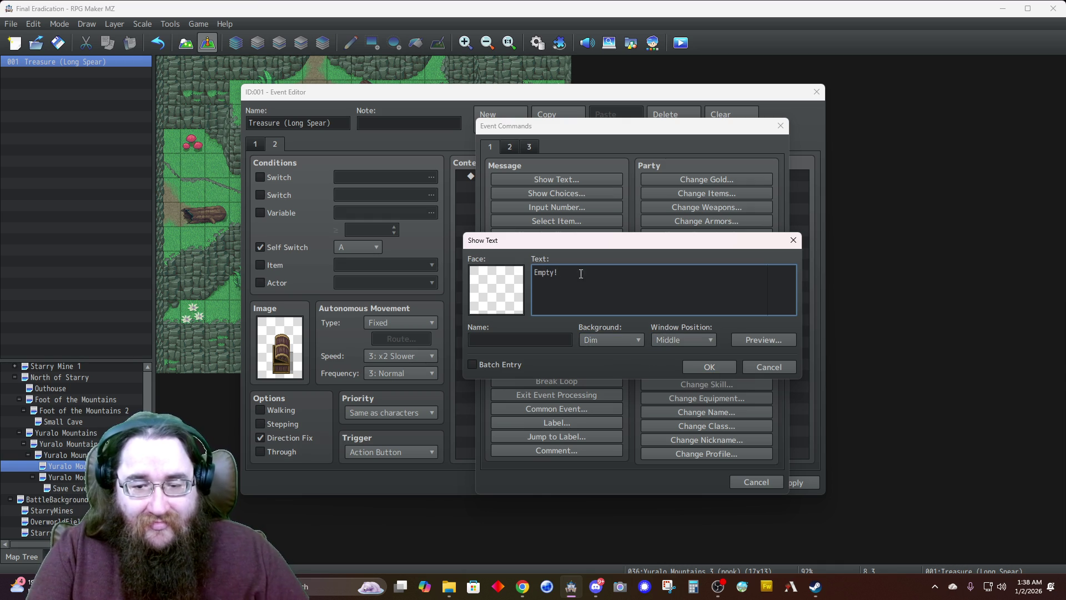
pyautogui.click(714, 367)
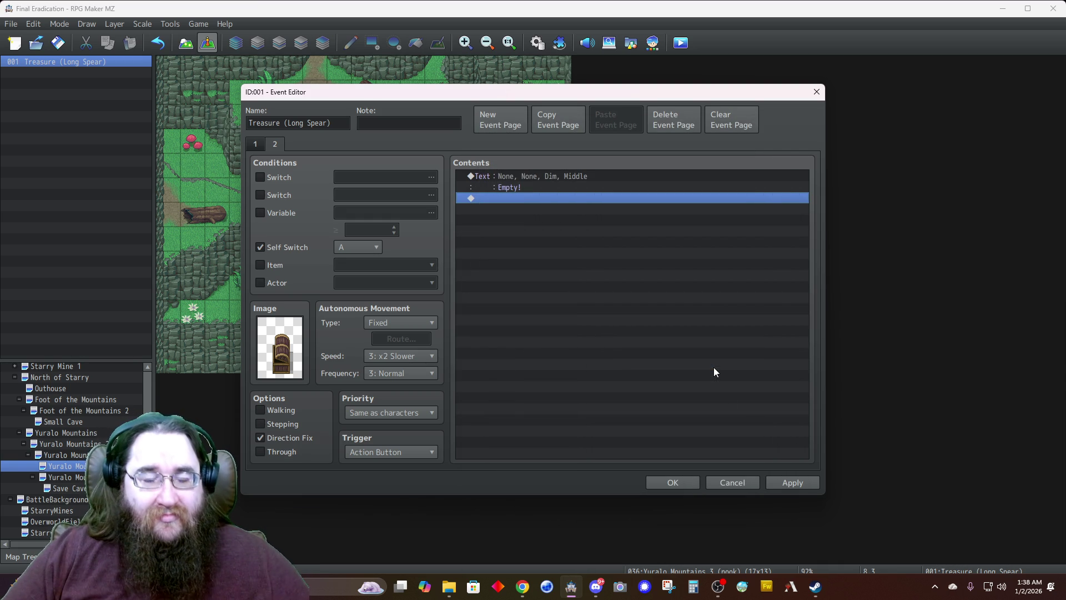
pyautogui.click(671, 482)
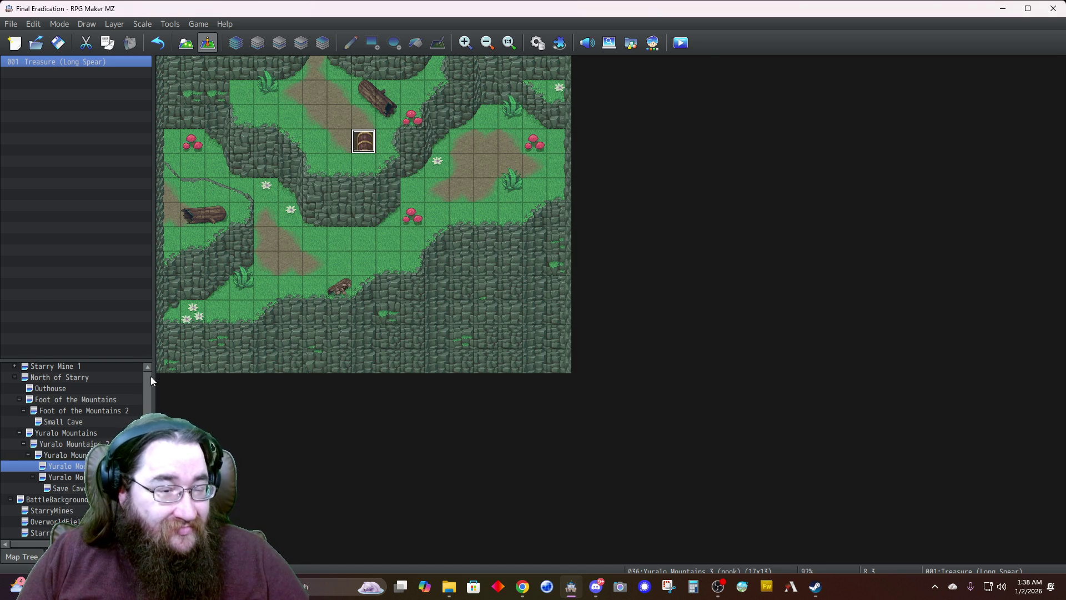
# Create a quick Transfer event on the top-edge tile leading to Yuralo Mountains 3 at 17,11
pyautogui.rightClick(318, 69)
pyautogui.moveTo(355, 221)
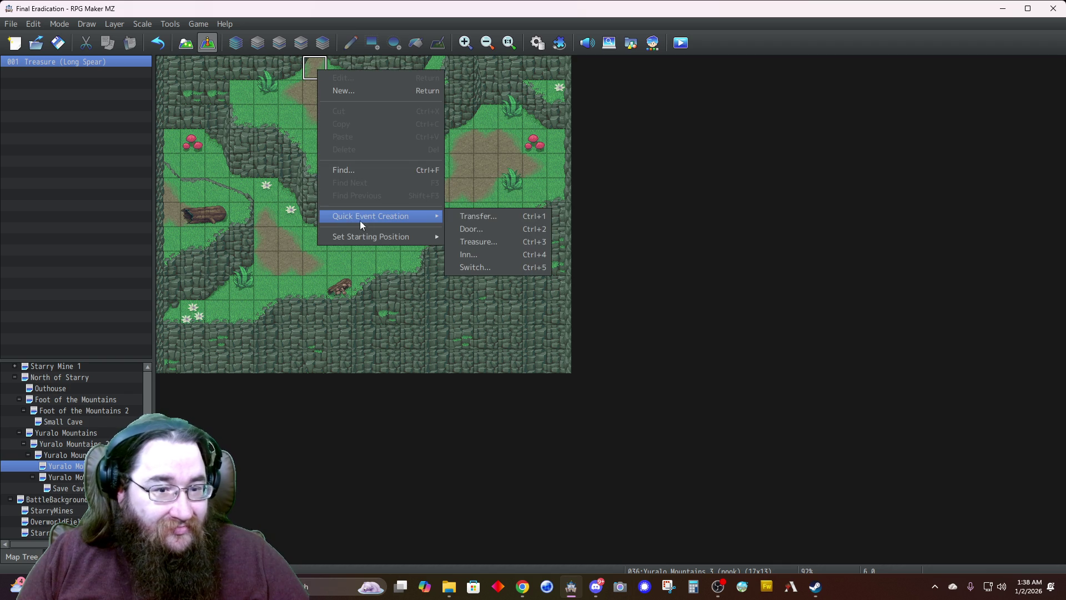
pyautogui.click(475, 219)
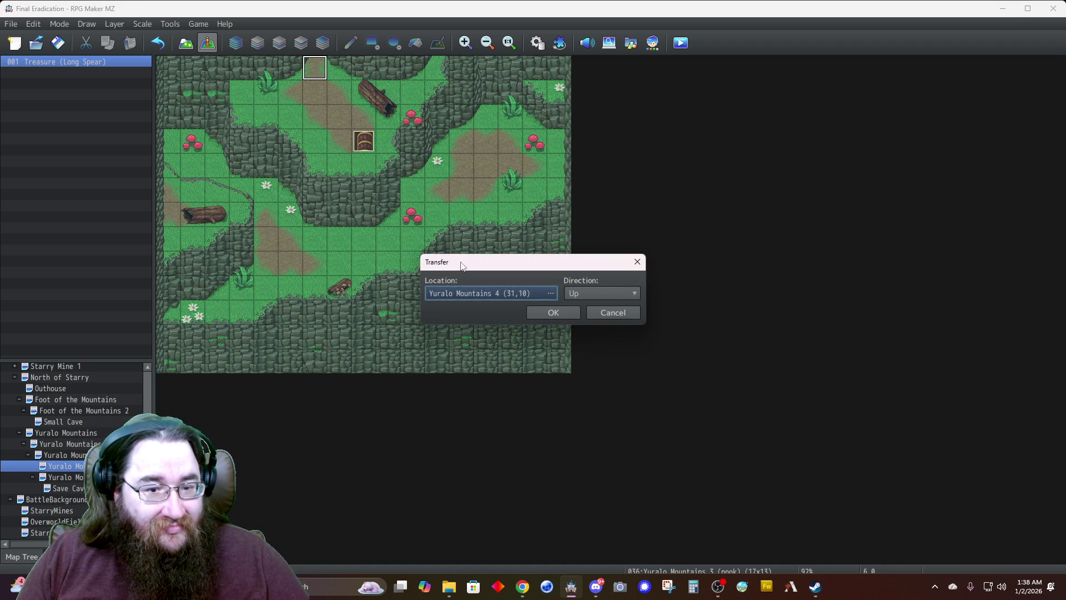
pyautogui.click(461, 296)
pyautogui.click(302, 305)
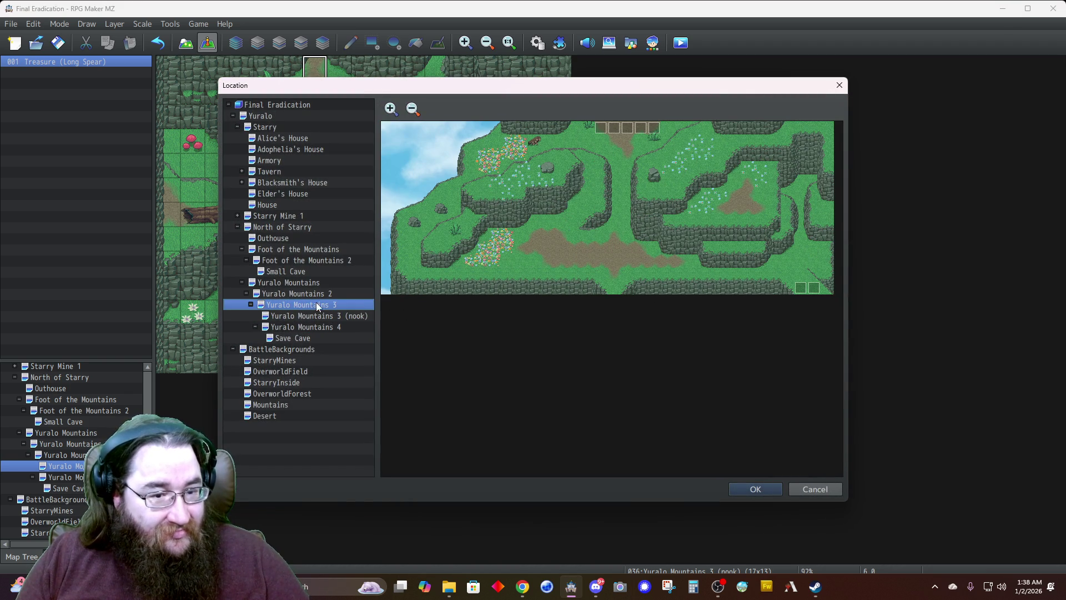
pyautogui.click(613, 273)
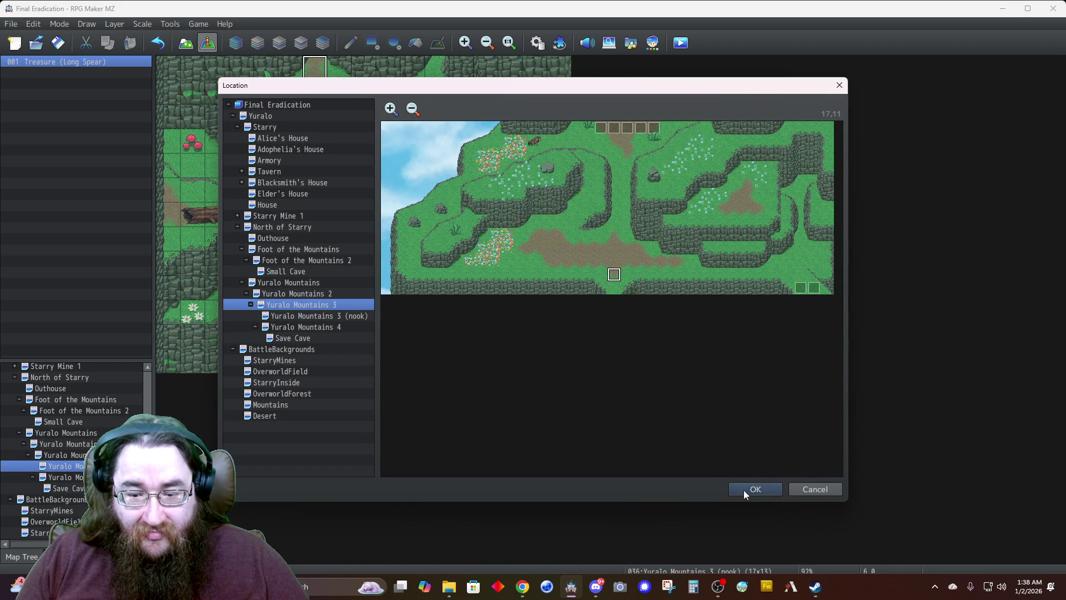
pyautogui.click(744, 489)
pyautogui.click(550, 314)
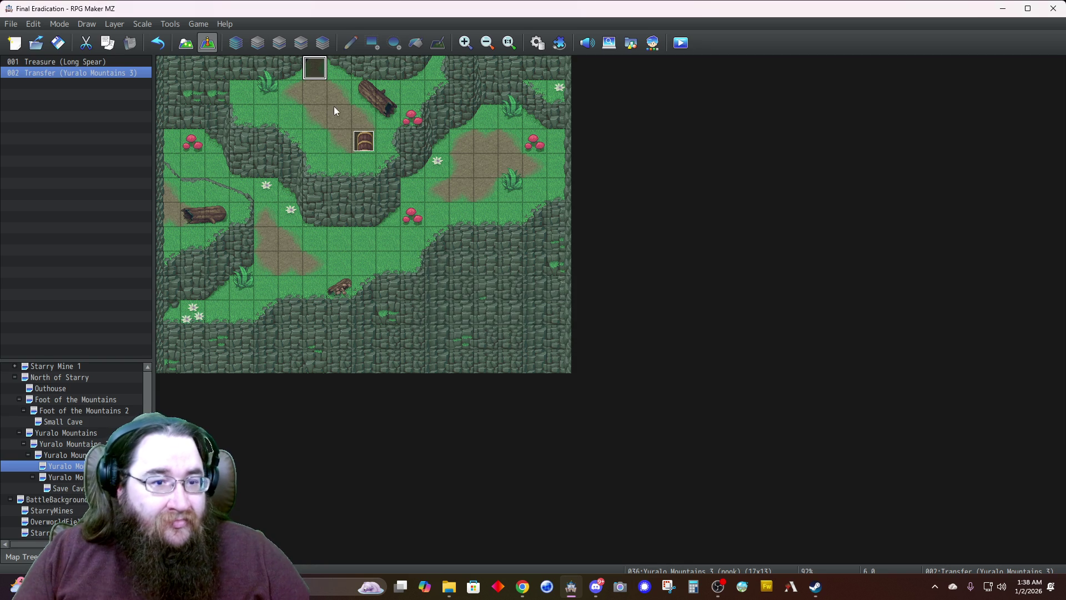
# Check the new event's Transfer Player command, then go to the Yuralo Mountains 3 map
pyautogui.doubleClick(371, 147)
pyautogui.click(504, 180)
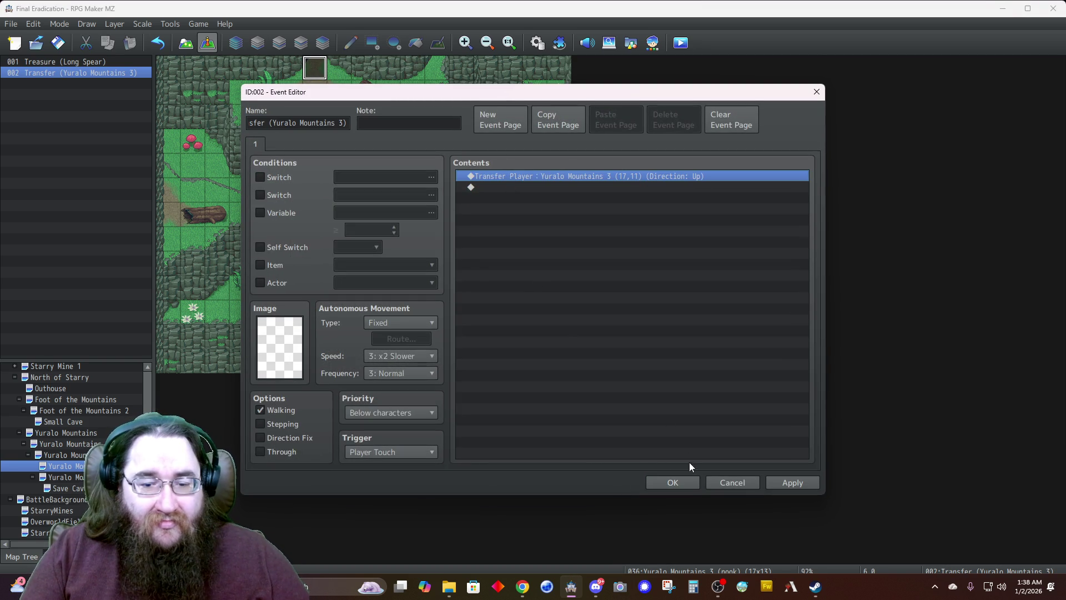
pyautogui.click(671, 482)
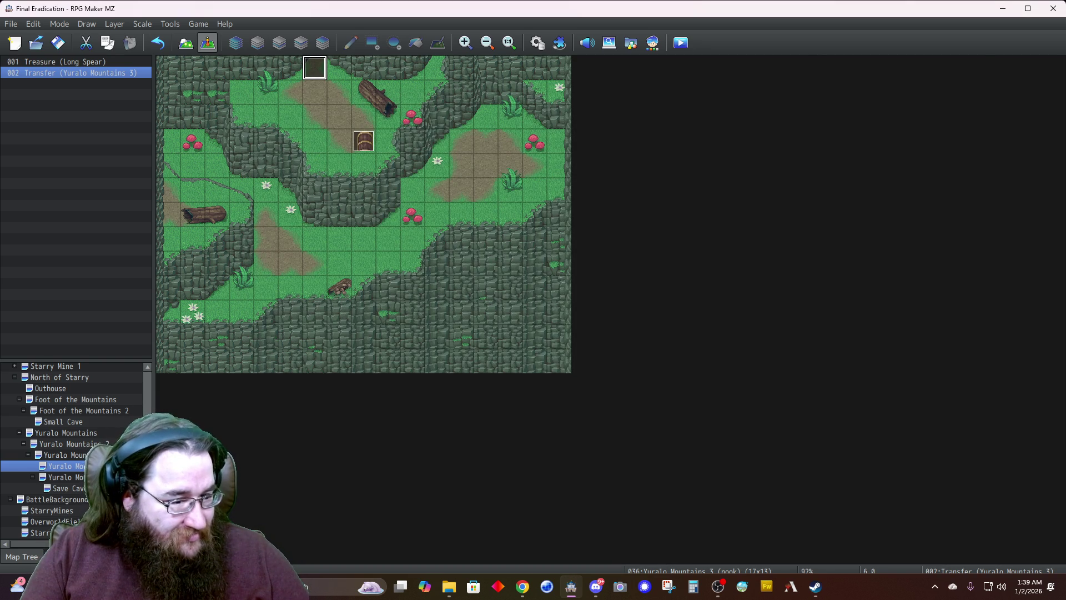
pyautogui.click(62, 454)
# Create a bottom-edge Transfer event to the nook map at 6,1, arriving facing Down
pyautogui.rightClick(575, 364)
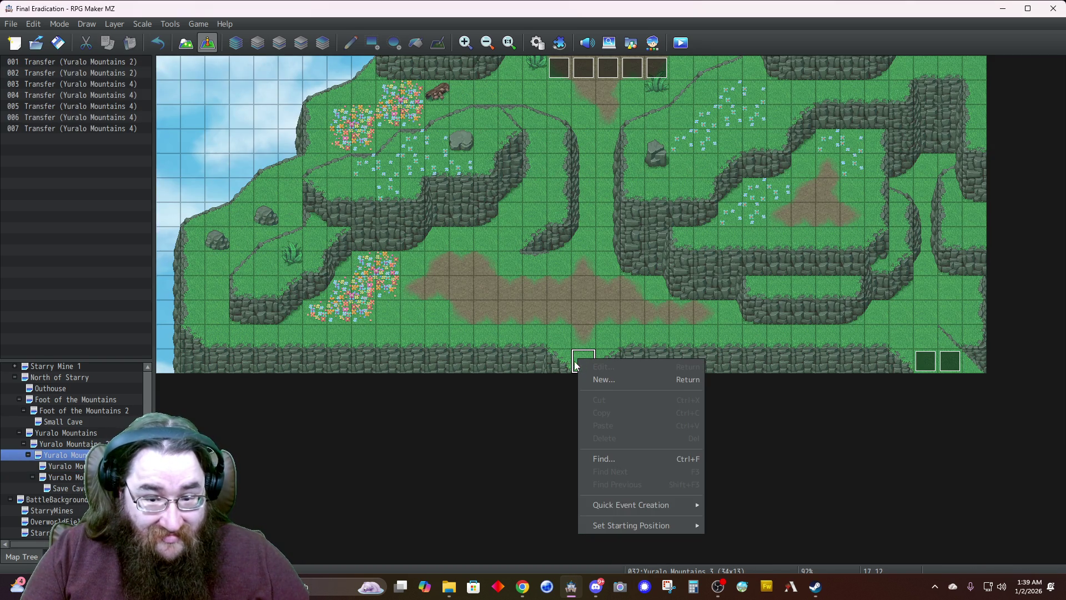
pyautogui.moveTo(679, 505)
pyautogui.click(742, 502)
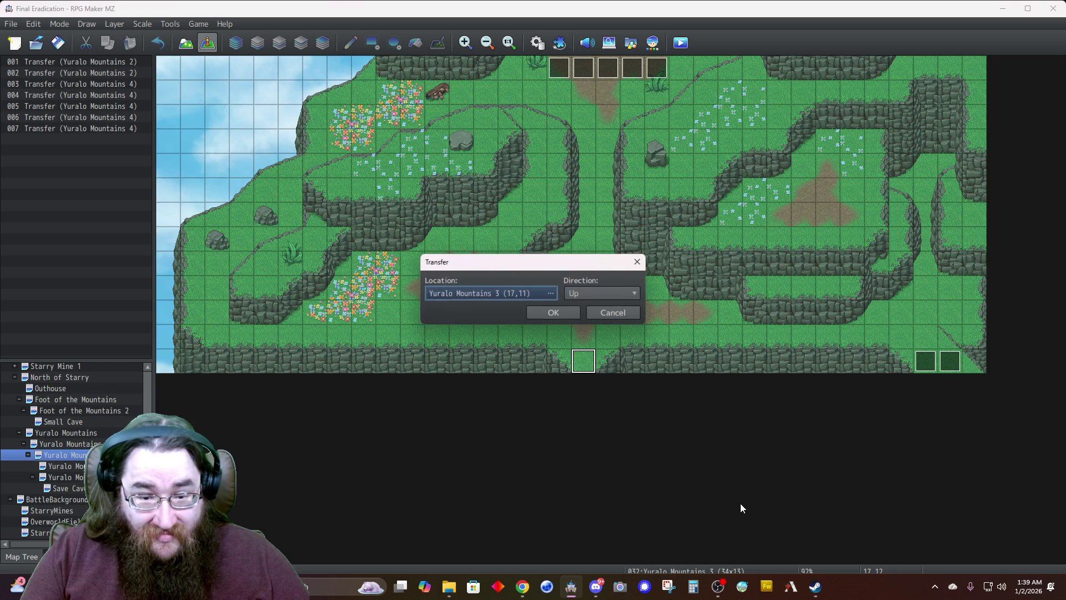
pyautogui.click(458, 295)
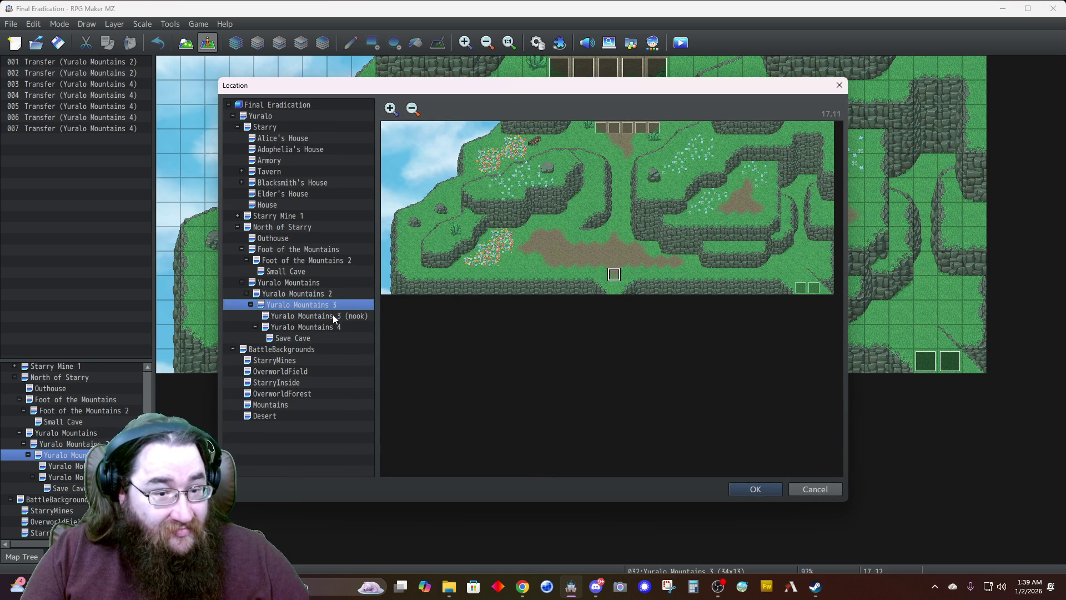
pyautogui.click(334, 316)
pyautogui.click(470, 142)
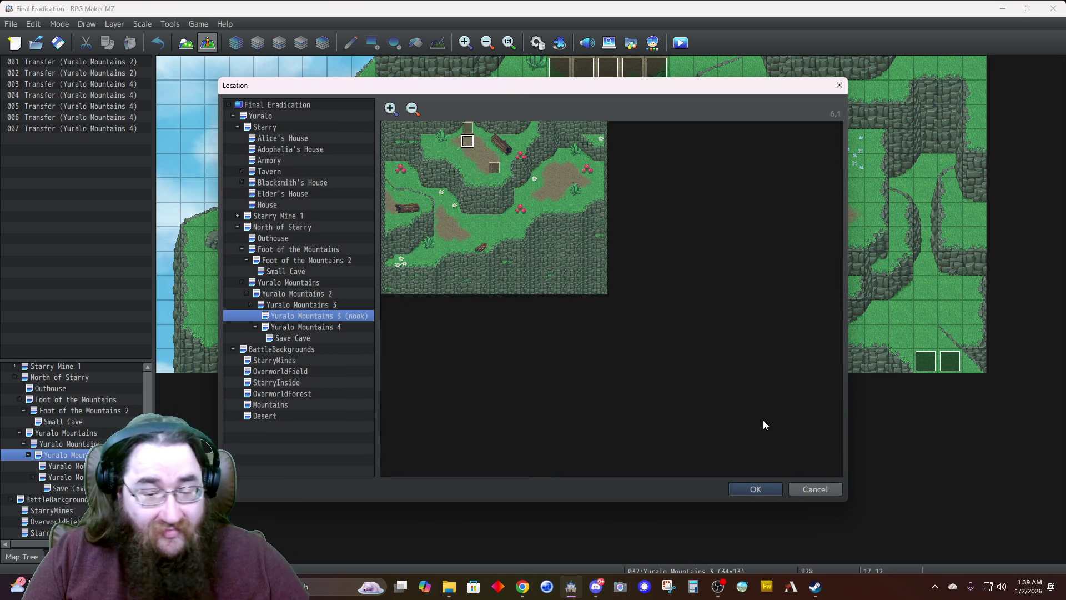
pyautogui.click(756, 488)
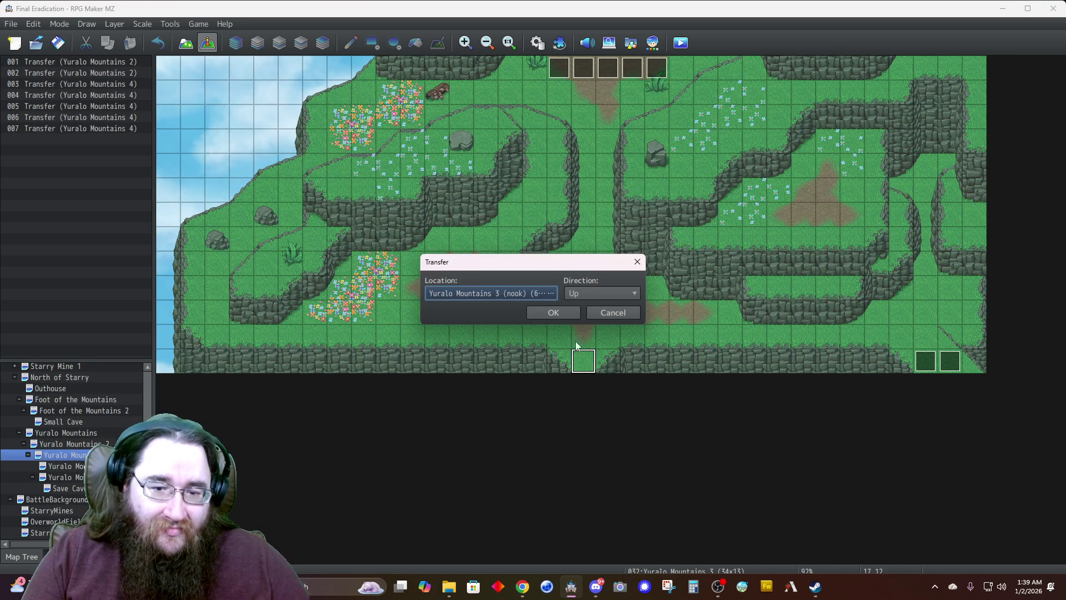
pyautogui.click(579, 295)
pyautogui.click(577, 320)
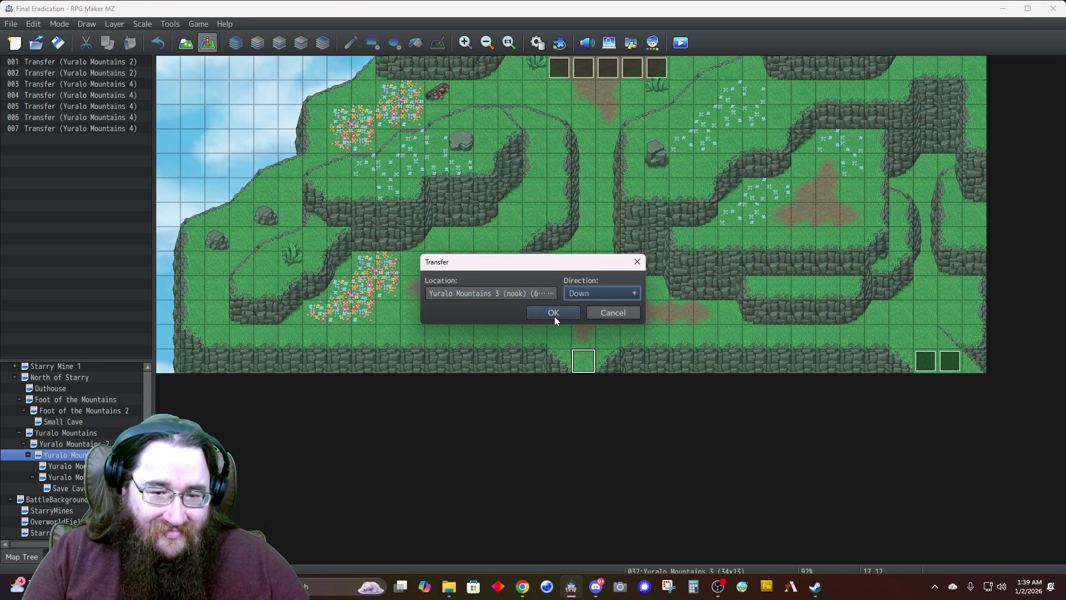
pyautogui.click(554, 313)
# Remove the Move1 sound effect from the exit event, then go to Yuralo Mountains 2
pyautogui.doubleClick(580, 361)
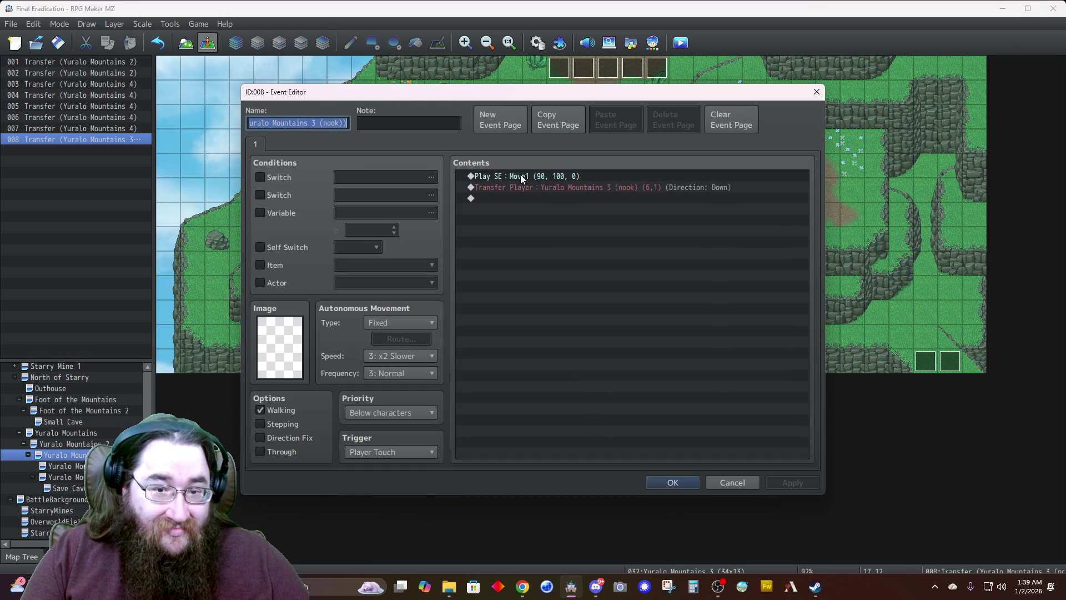
pyautogui.click(516, 175)
pyautogui.press('Delete')
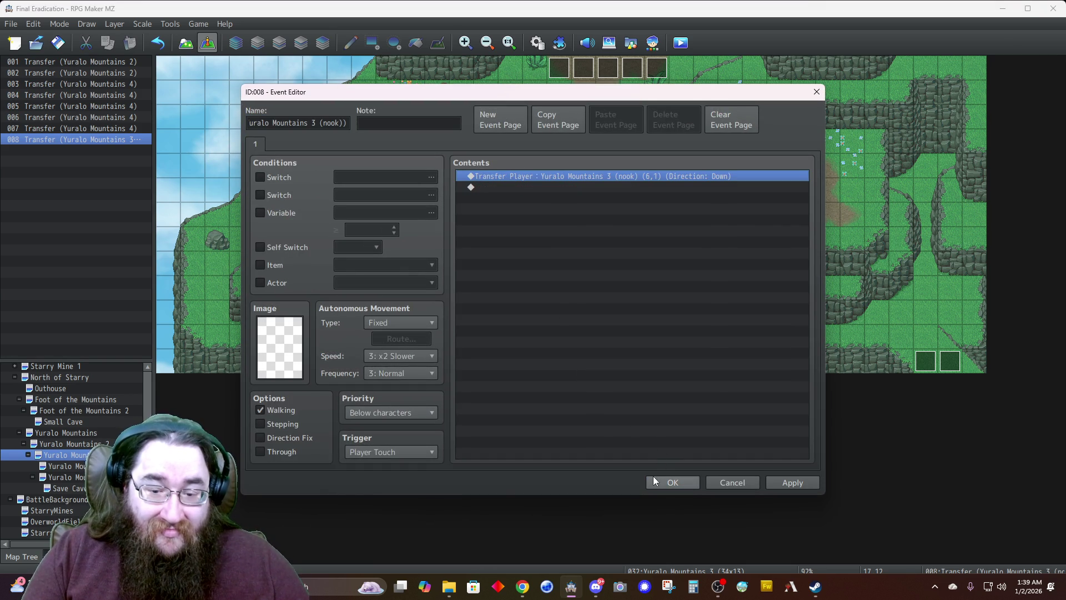
pyautogui.click(657, 482)
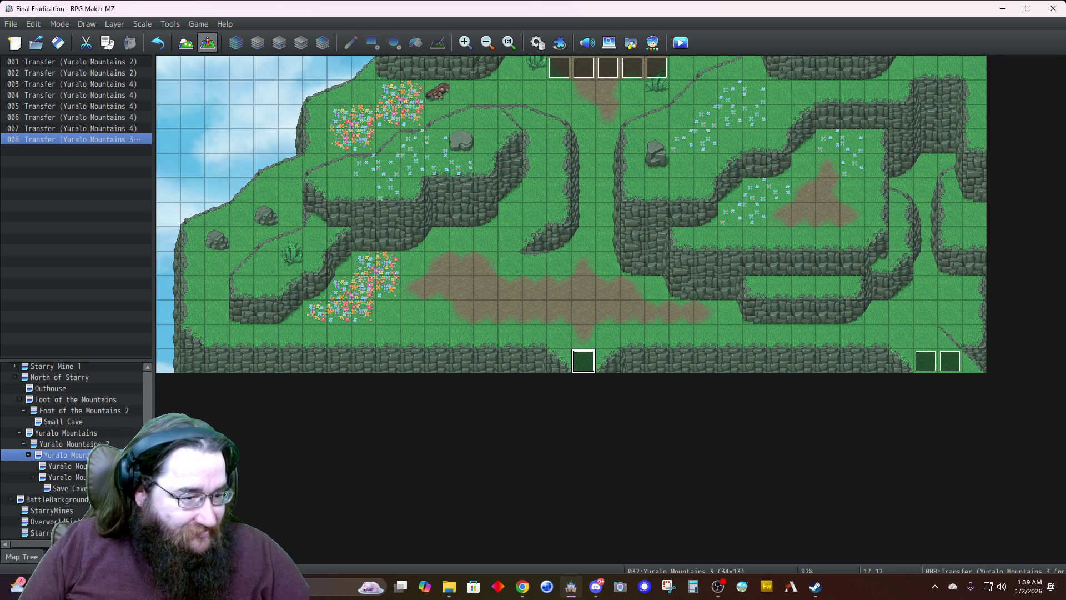
pyautogui.click(69, 444)
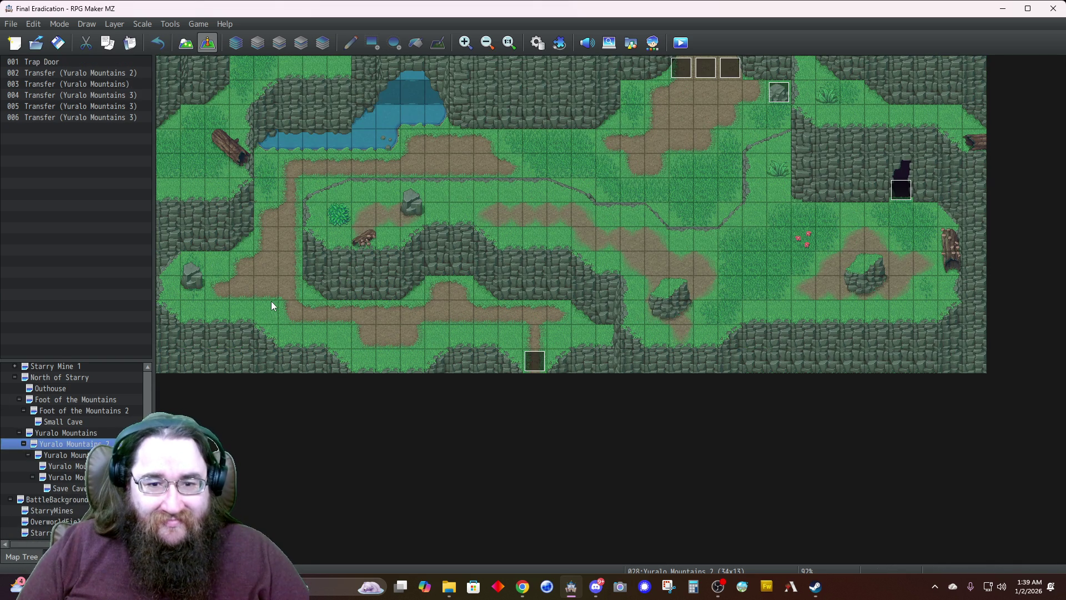
# Paint two small logs and a rock from tileset D onto Yuralo Mountains 2
pyautogui.click(186, 43)
pyautogui.click(85, 351)
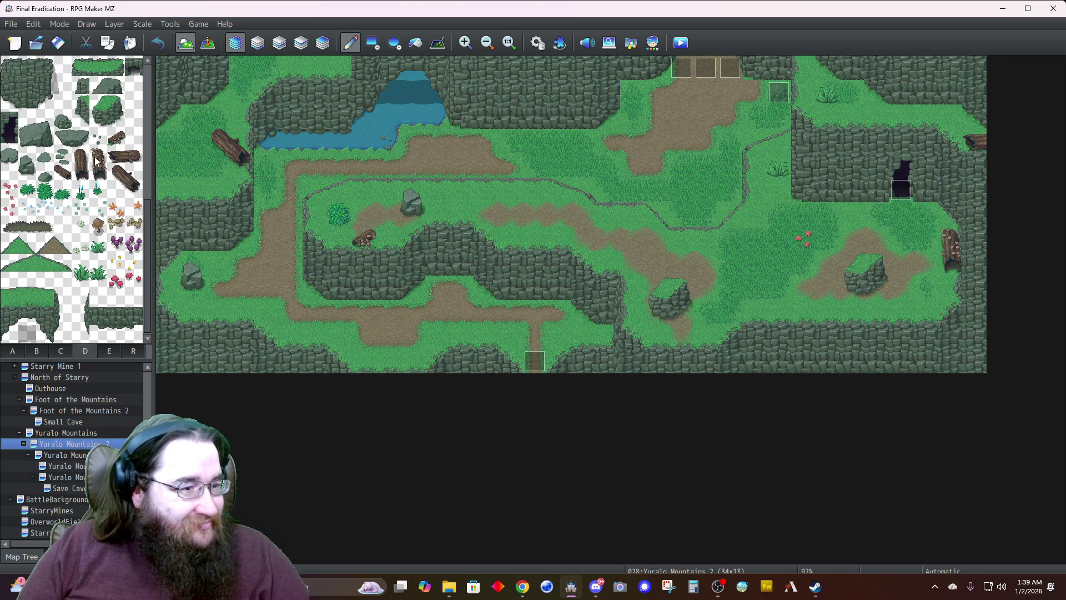
pyautogui.click(116, 138)
pyautogui.click(507, 142)
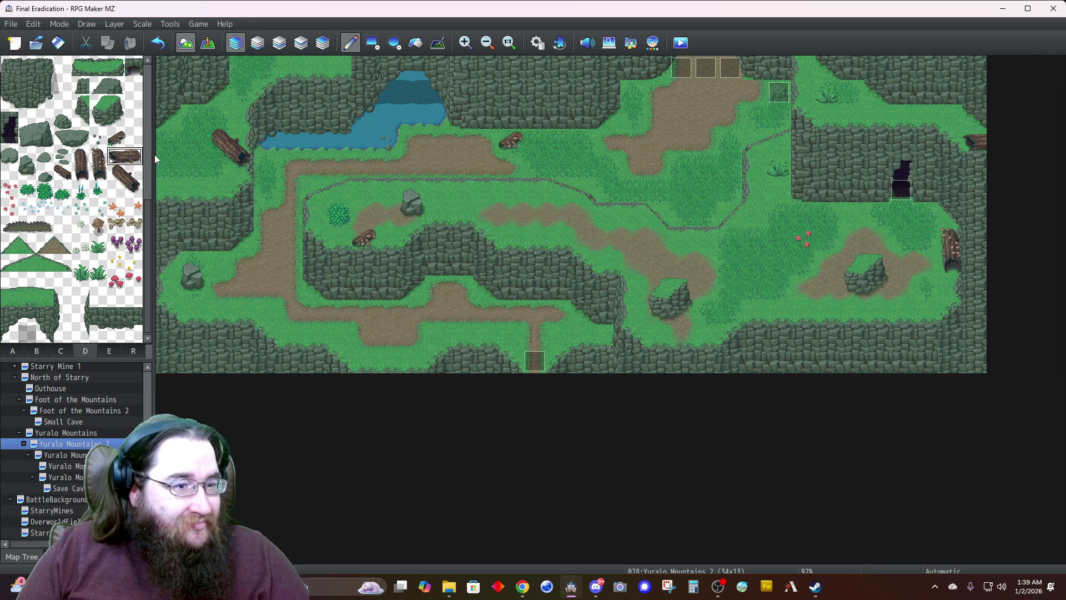
pyautogui.click(294, 74)
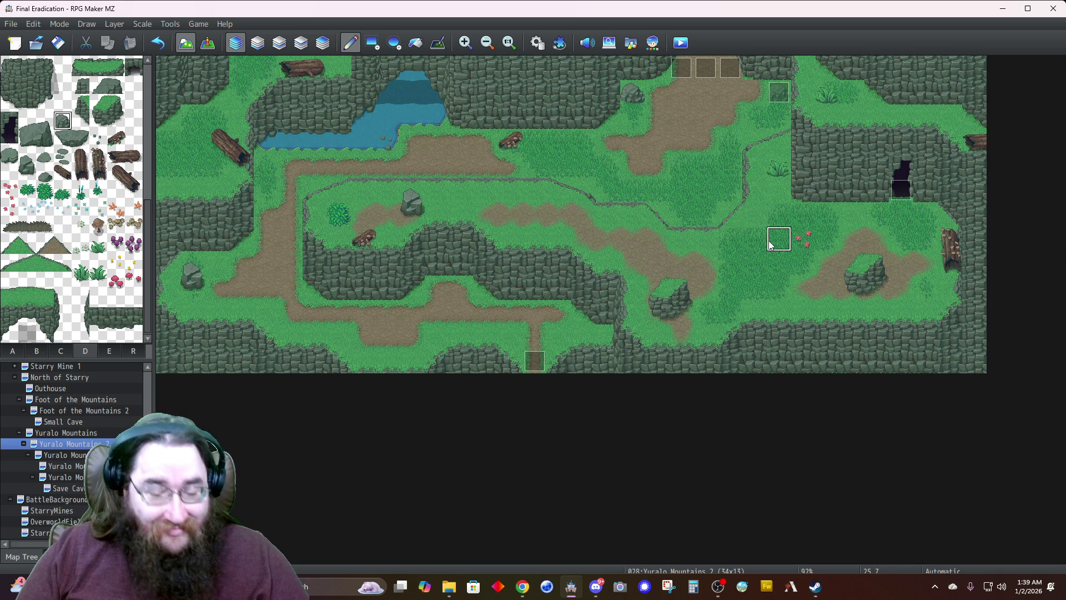
pyautogui.click(637, 117)
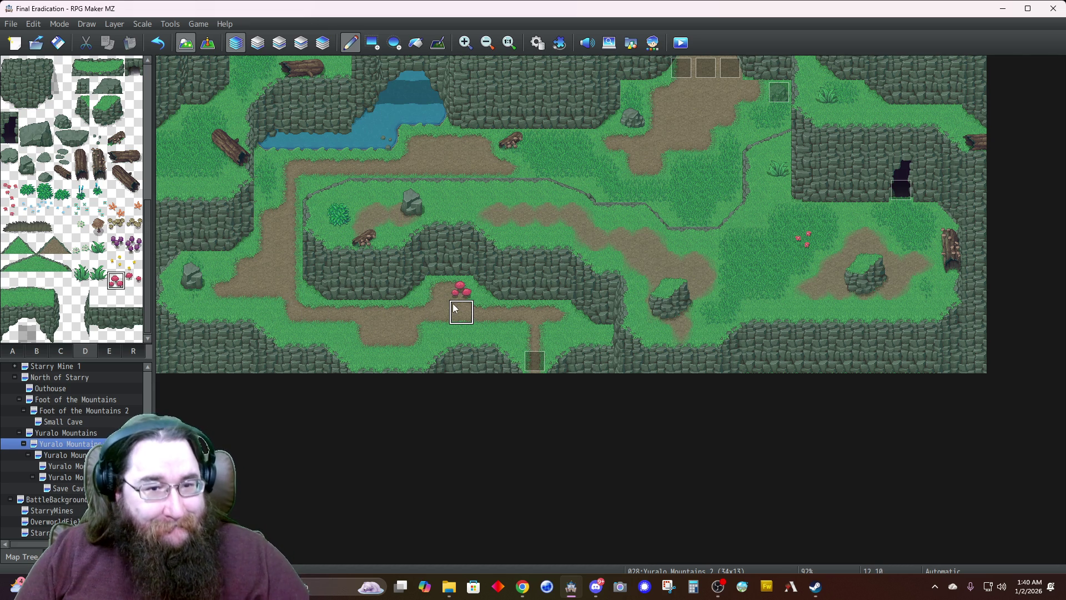
pyautogui.click(276, 49)
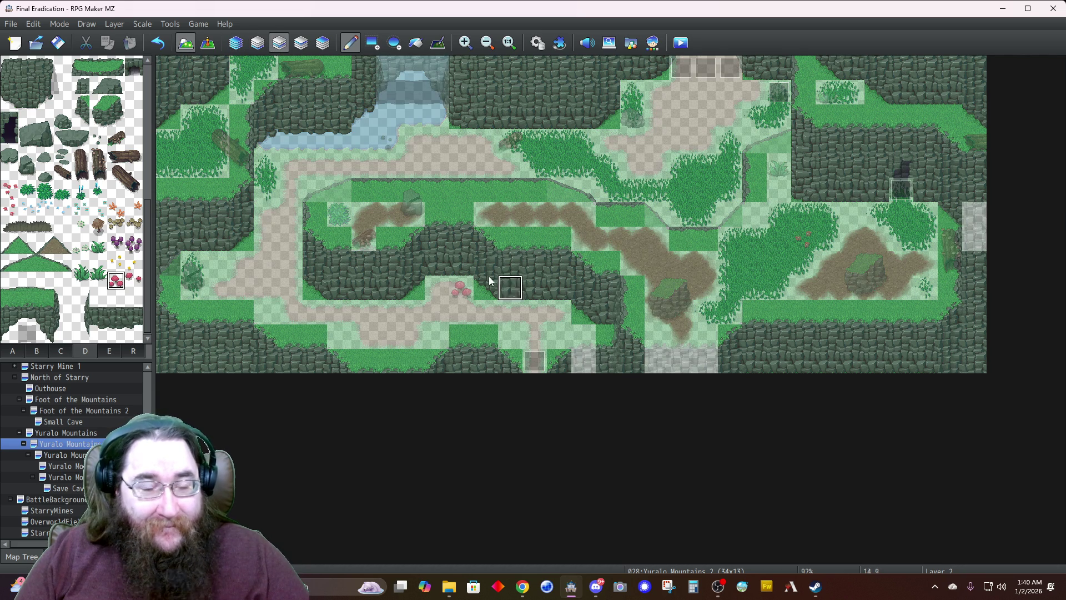
# Paint red mushrooms near the top-right on Layer 3, then return to the Automatic layer
pyautogui.click(297, 47)
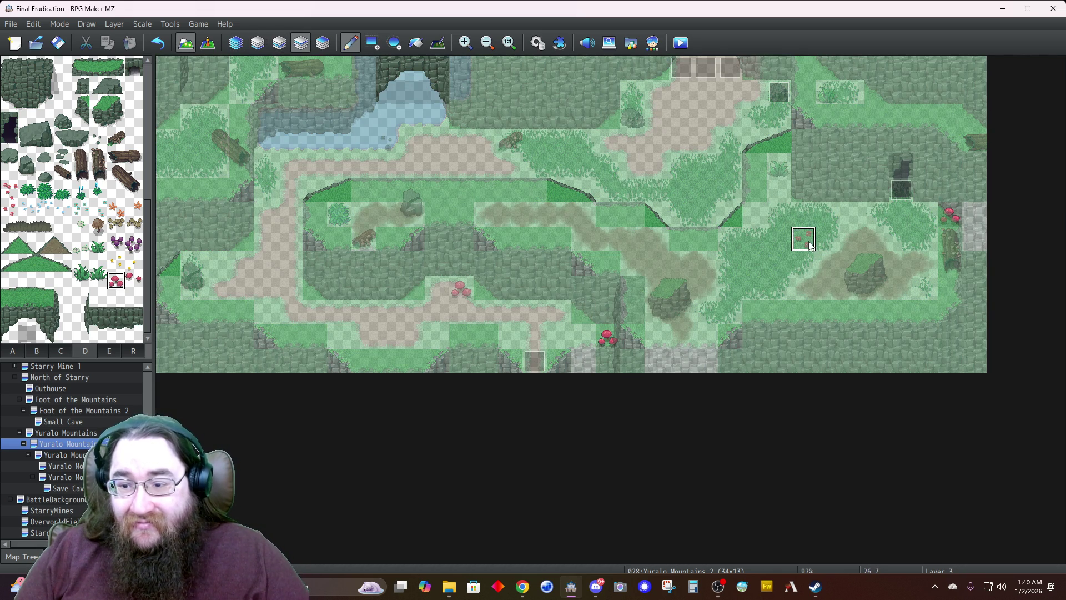
pyautogui.click(235, 43)
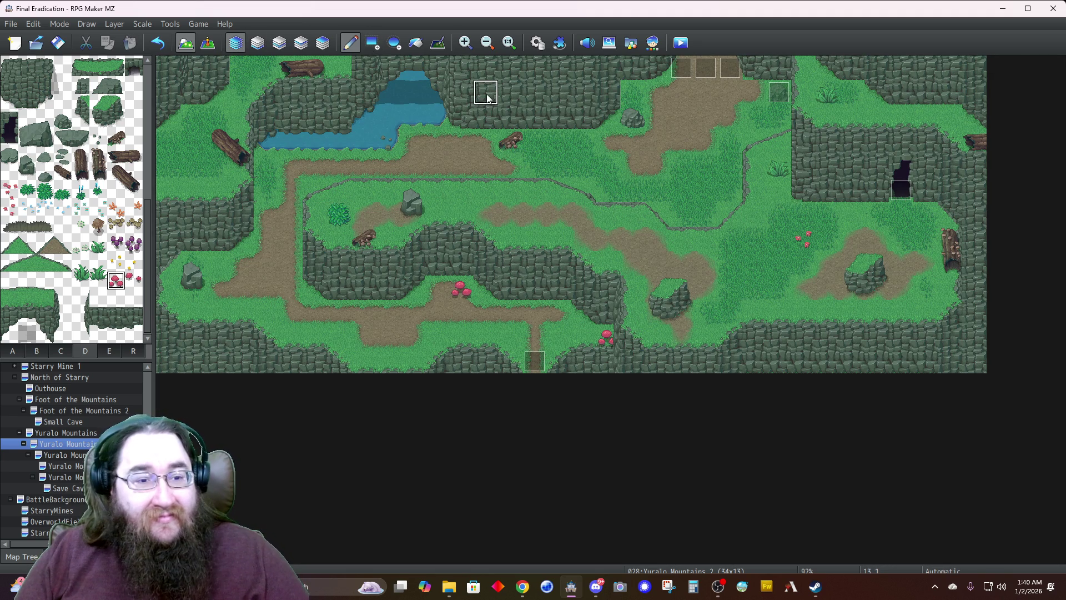
pyautogui.click(309, 43)
pyautogui.click(951, 117)
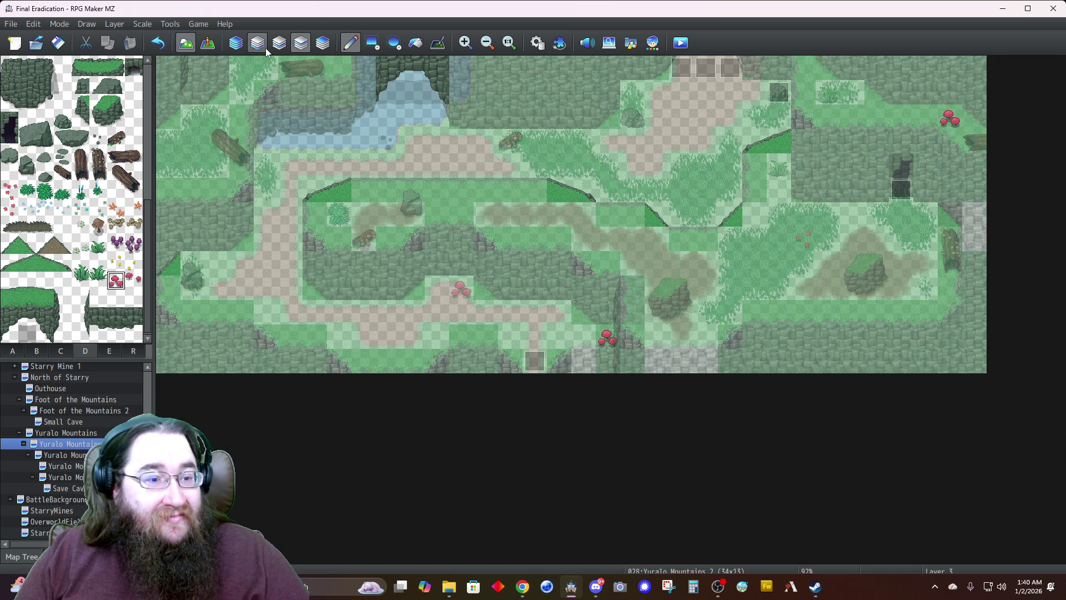
pyautogui.click(240, 49)
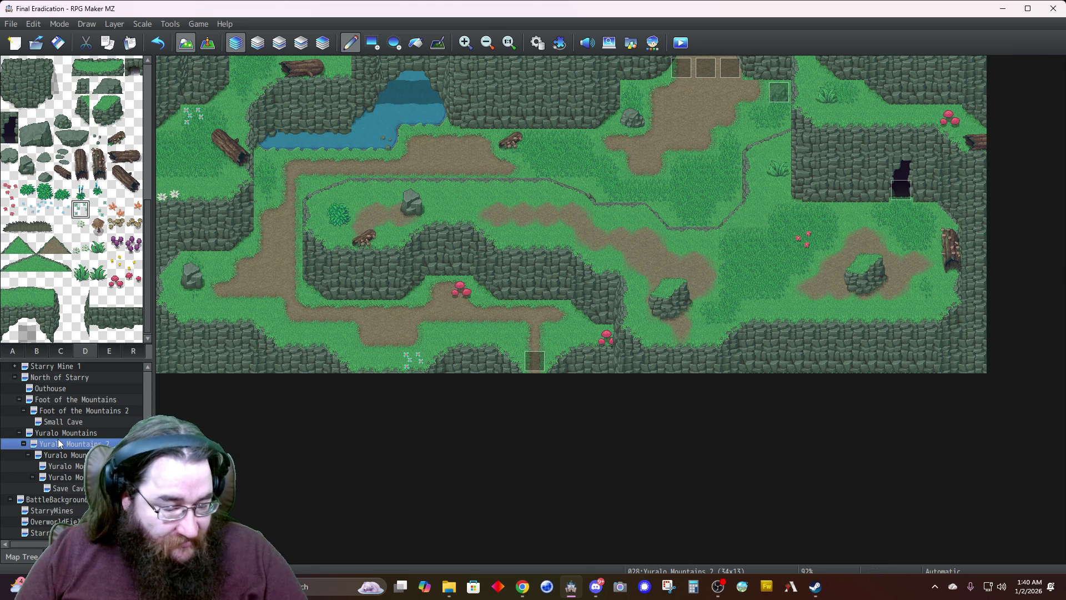
# Paste a copy of Yuralo Mountains 2 as its child map and append '(secret)' to its name
pyautogui.hotkey('ctrl', 'v')
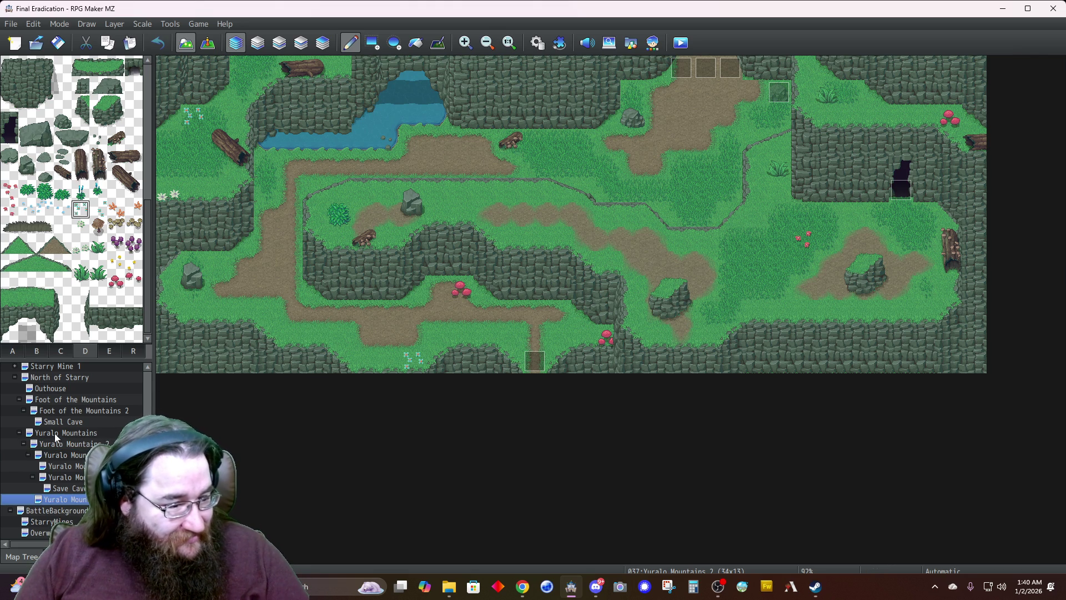
pyautogui.moveTo(76, 447); pyautogui.dragTo(76, 448)
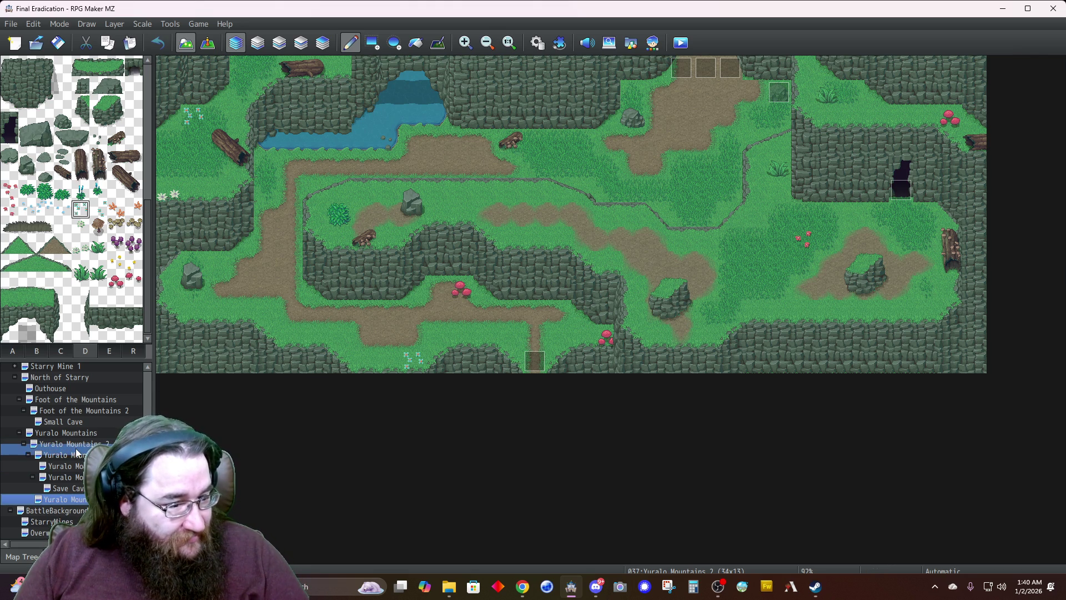
pyautogui.rightClick(85, 455)
pyautogui.click(105, 408)
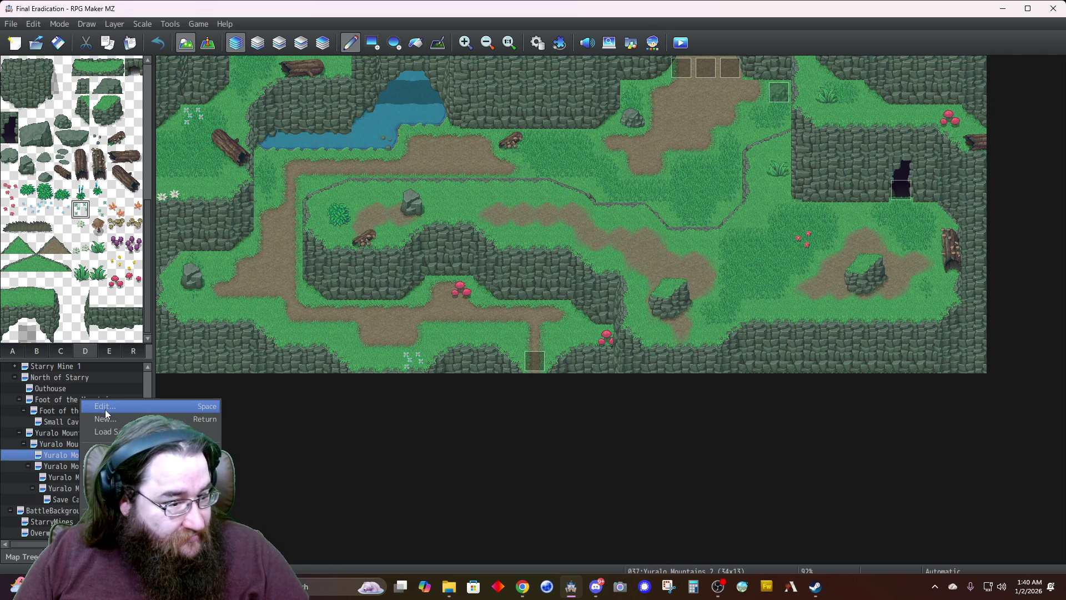
pyautogui.press('End')
pyautogui.write('(')
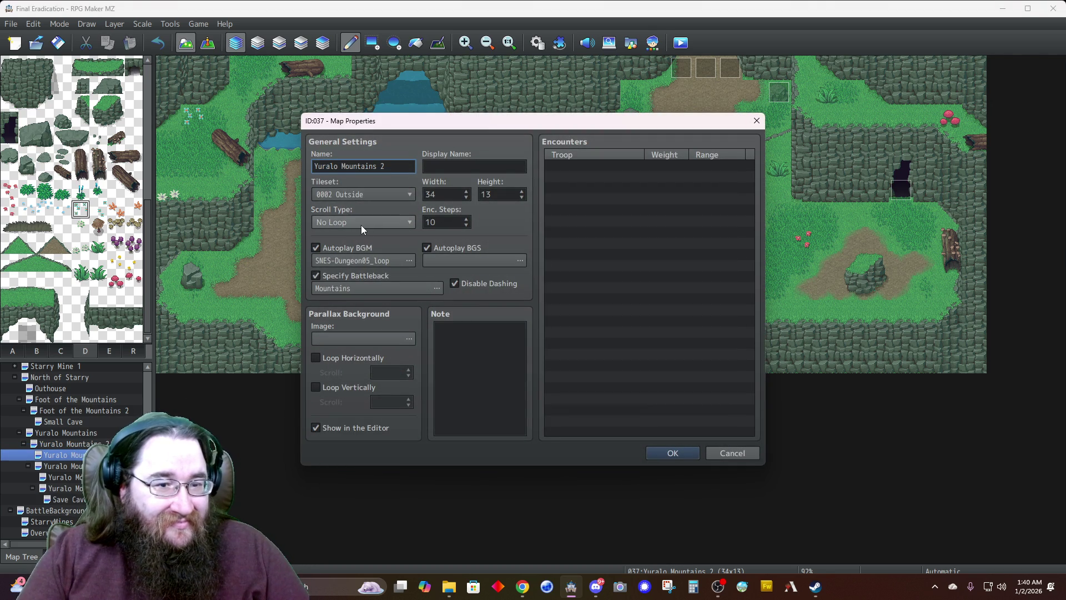
pyautogui.write('secret')
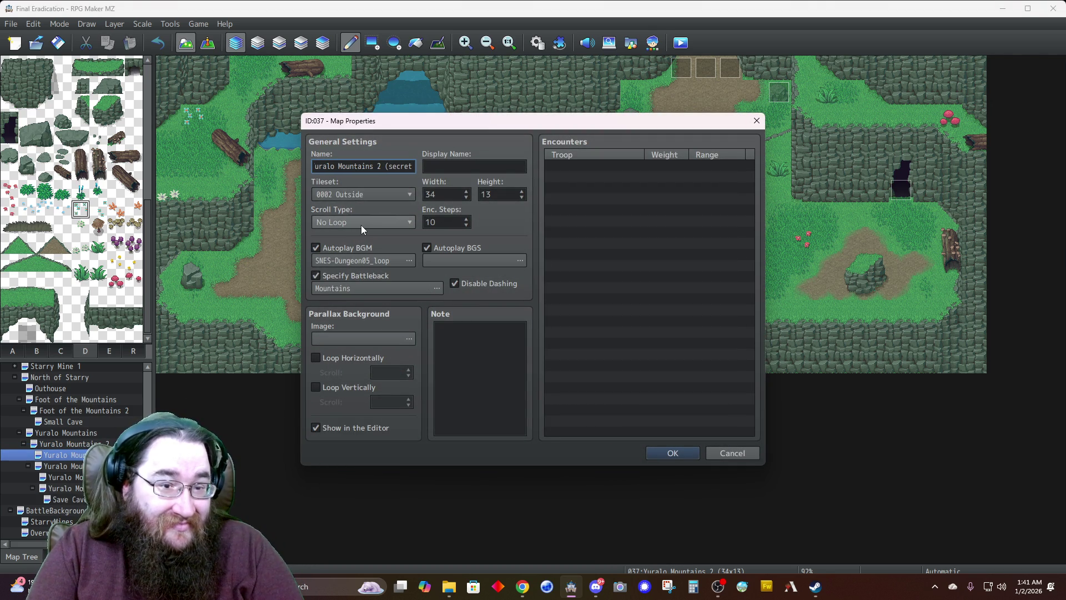
pyautogui.write(')')
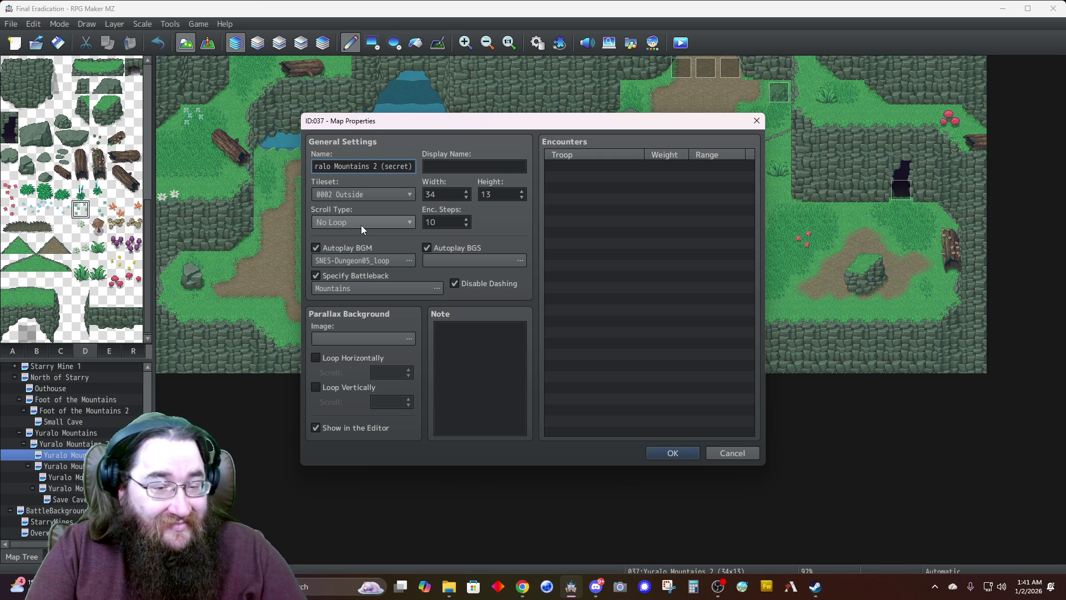
pyautogui.click(672, 453)
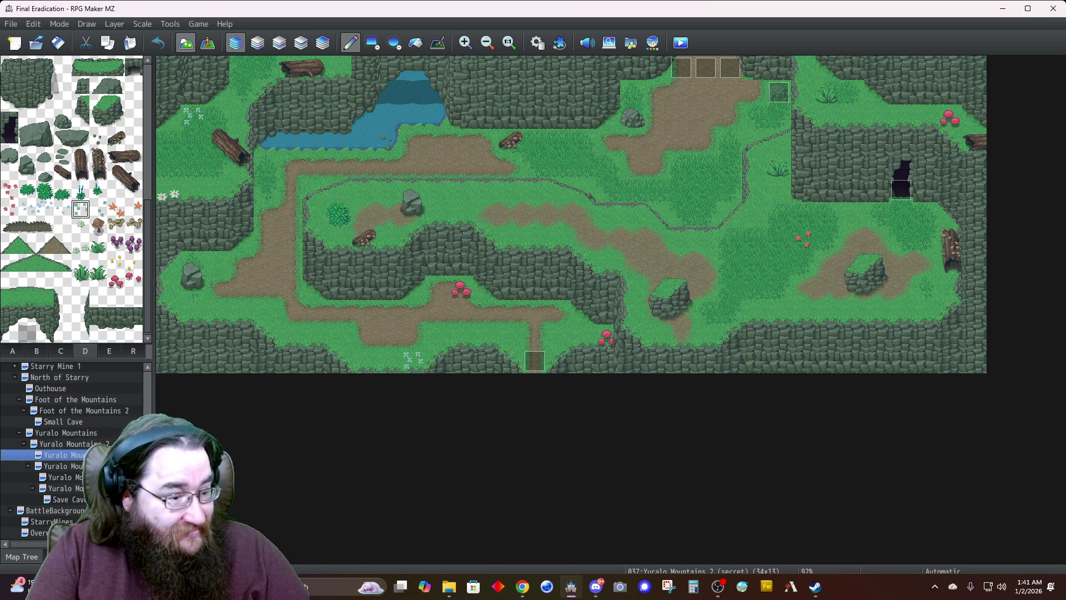
# Set the secret map's tileset to 0004 Dungeon and its width to 17
pyautogui.rightClick(119, 455)
pyautogui.click(144, 406)
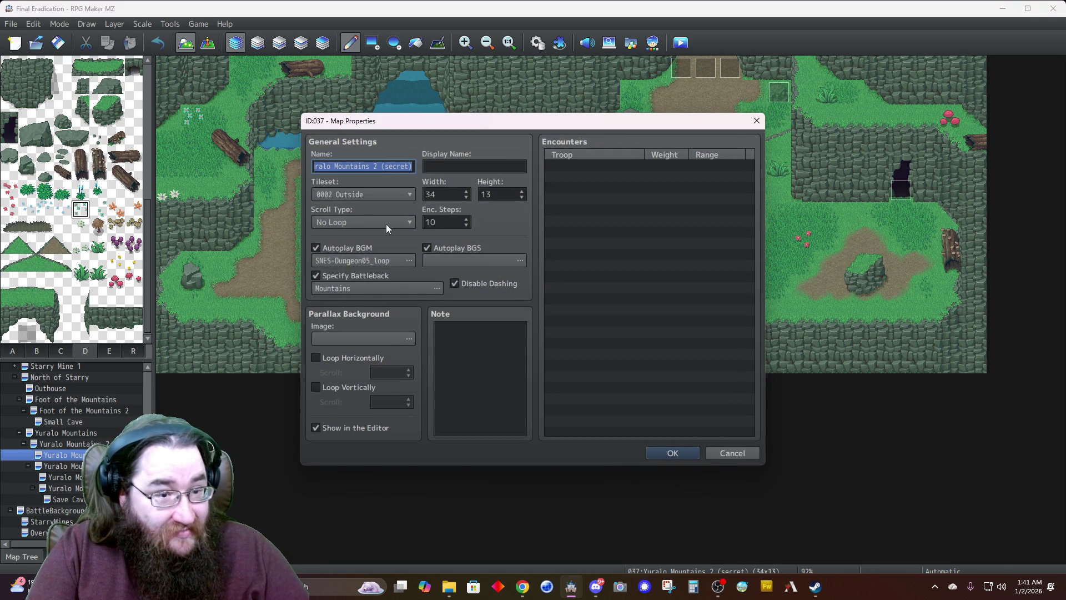
pyautogui.click(352, 196)
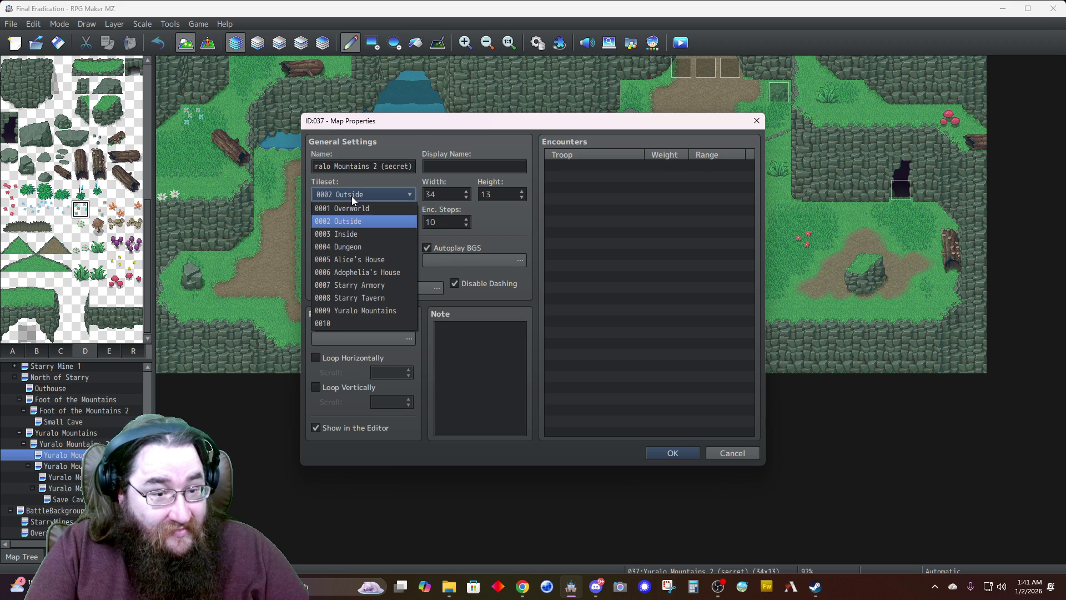
pyautogui.click(349, 246)
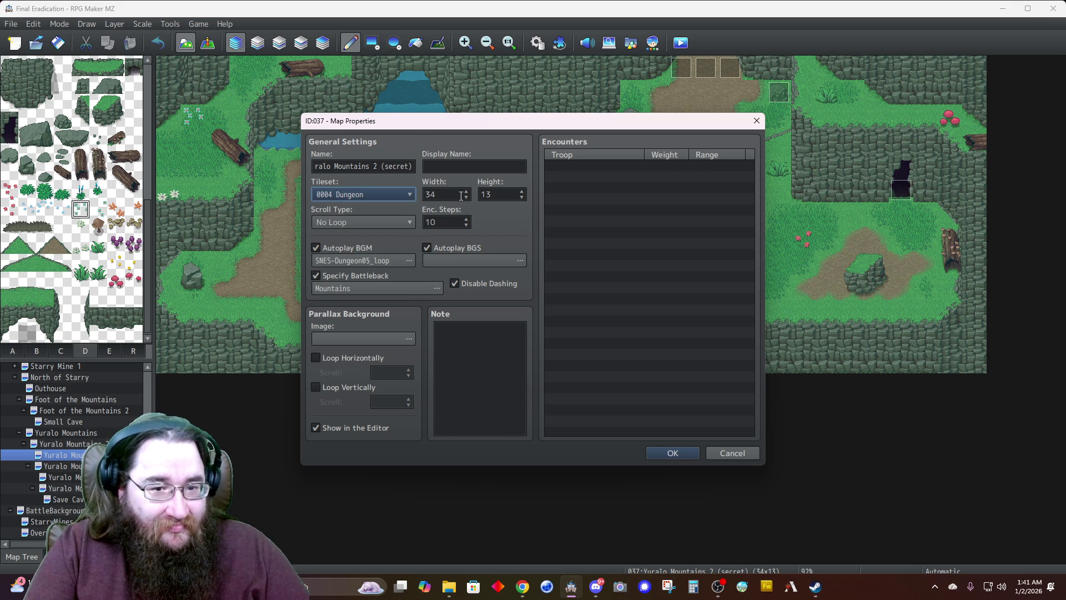
pyautogui.doubleClick(437, 196)
pyautogui.write('17')
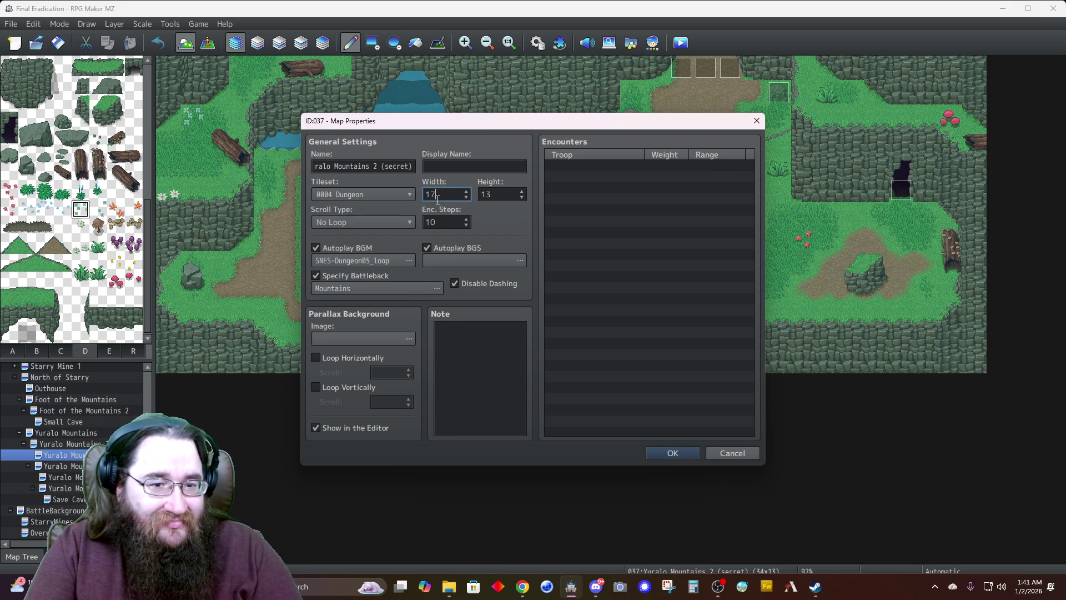
pyautogui.click(694, 457)
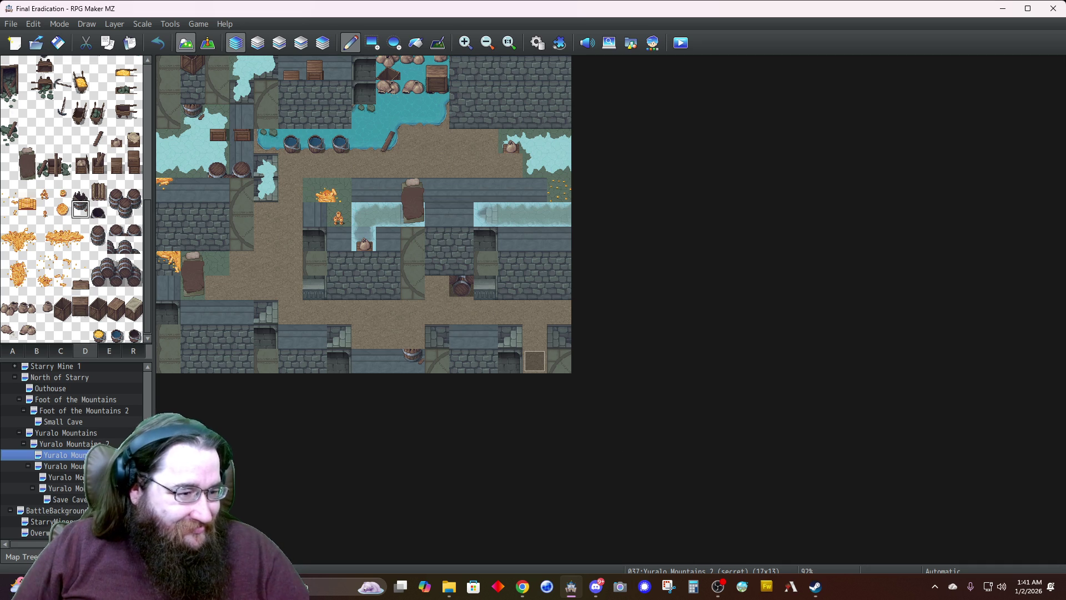
# Fill the whole map with the dark void tile and delete the leftover event
pyautogui.click(12, 352)
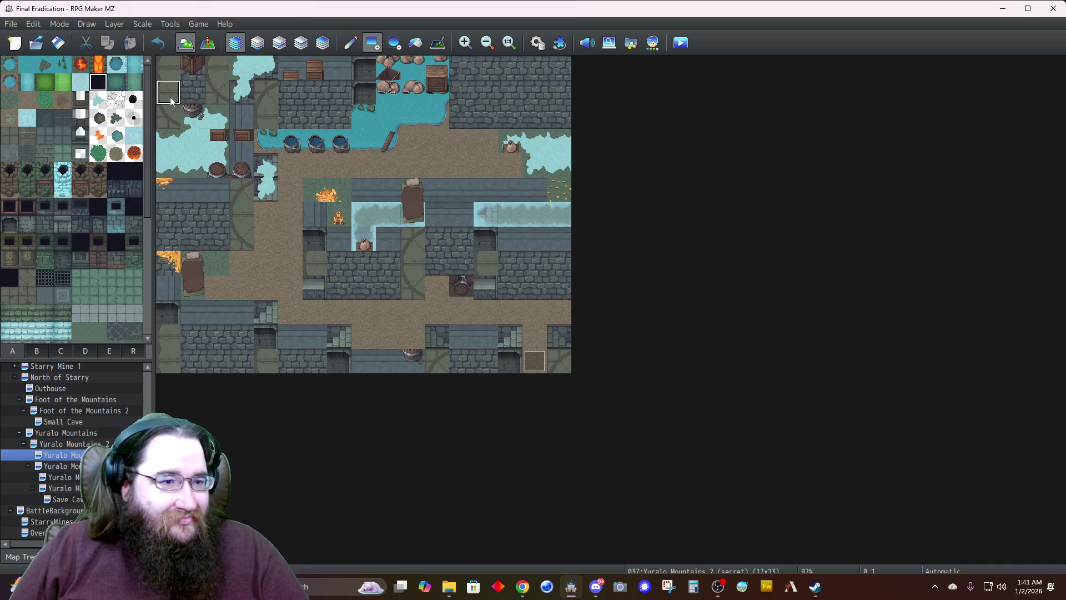
pyautogui.moveTo(174, 65); pyautogui.dragTo(642, 463)
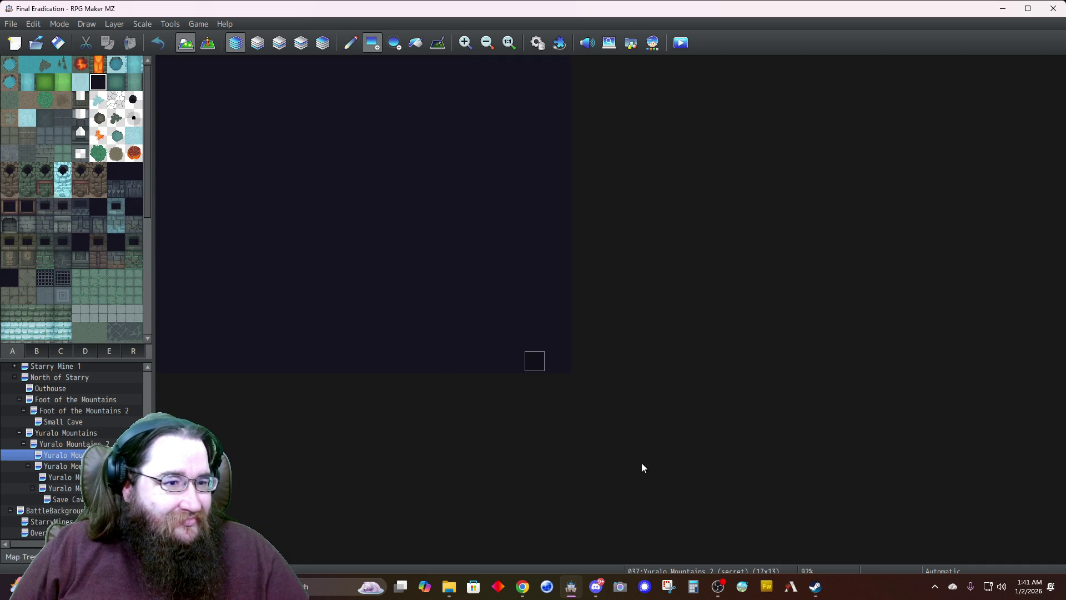
pyautogui.click(208, 45)
pyautogui.press('Delete')
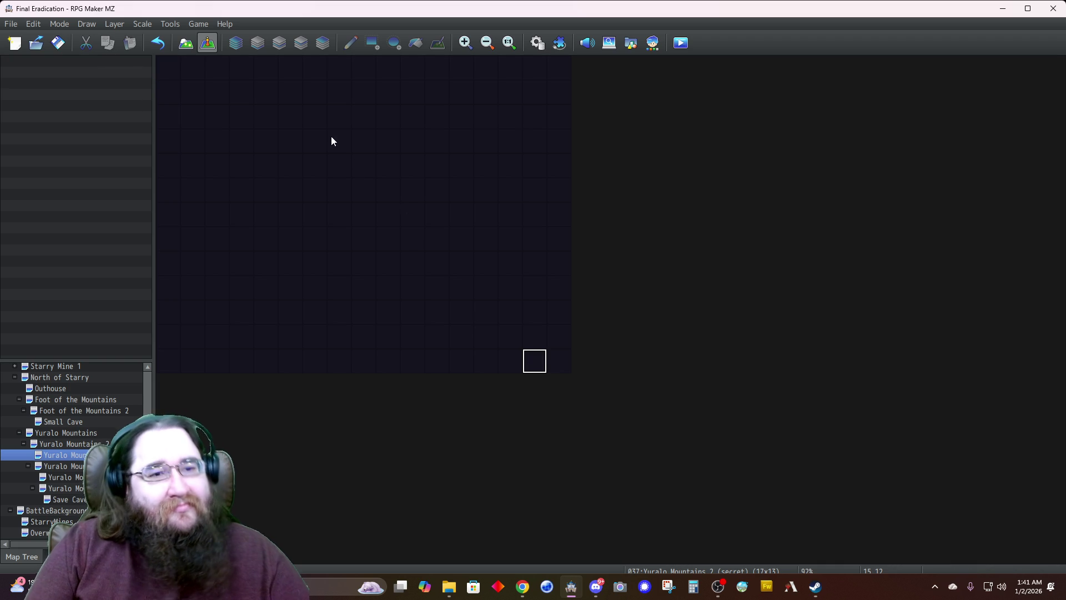
# Paint a two-tile rock wall piece near the top of the map with the pen tool
pyautogui.click(186, 43)
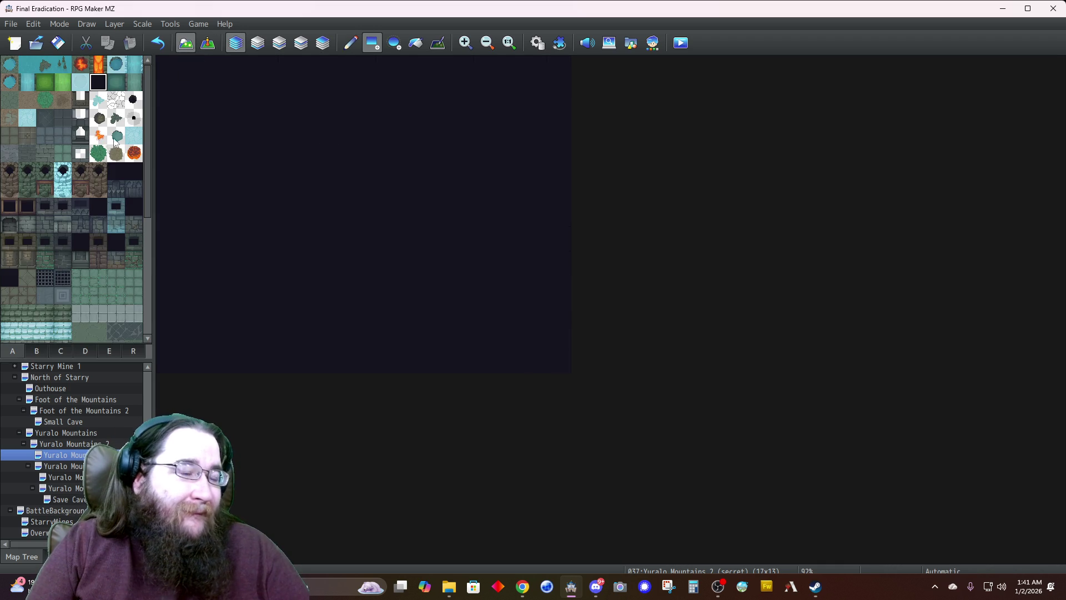
pyautogui.click(41, 353)
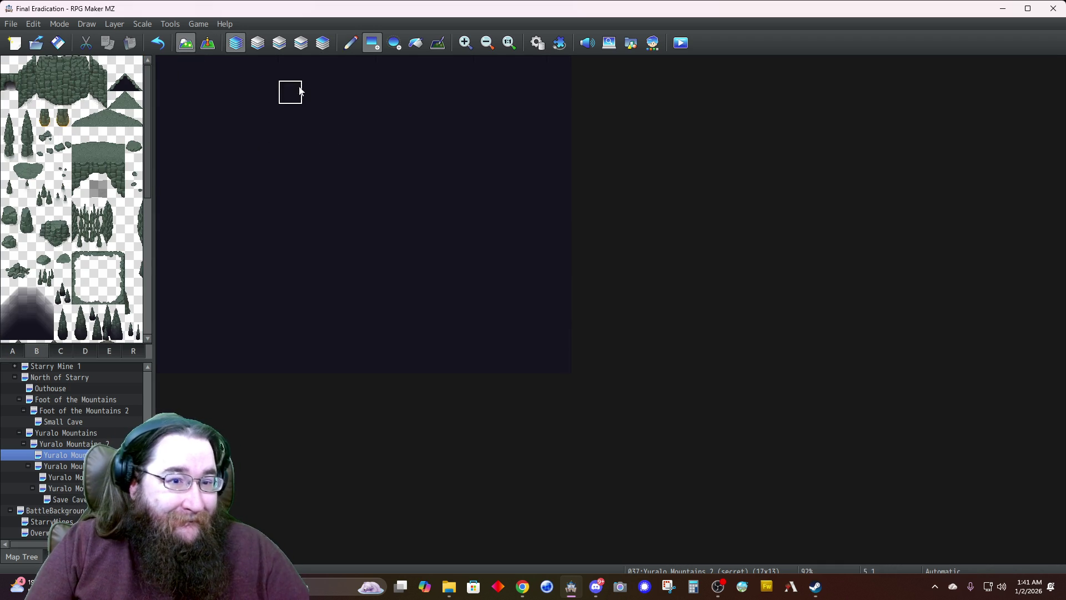
pyautogui.click(350, 42)
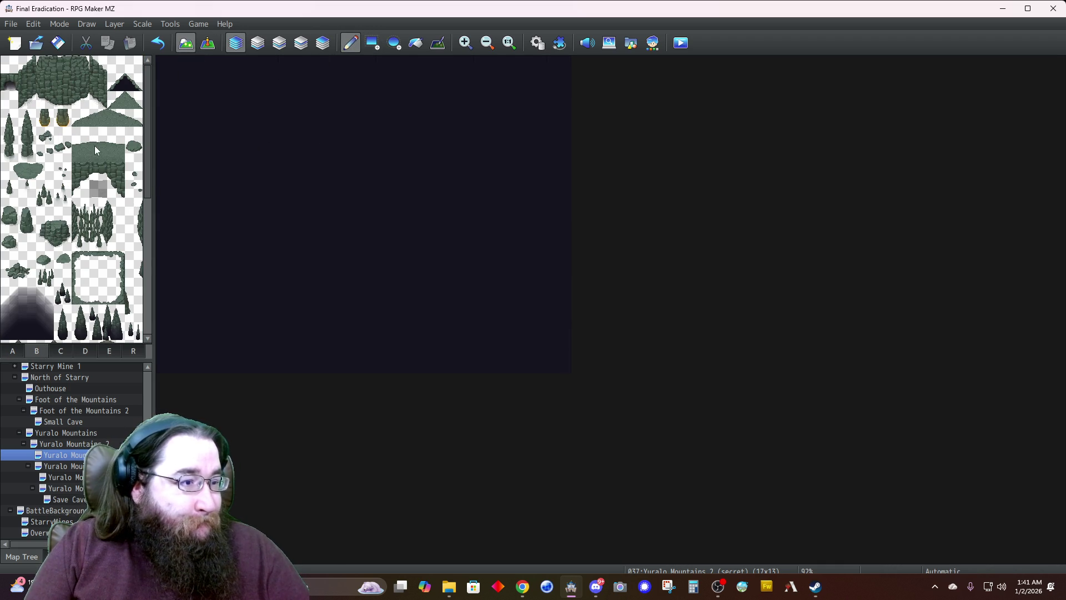
pyautogui.moveTo(69, 67); pyautogui.dragTo(68, 83)
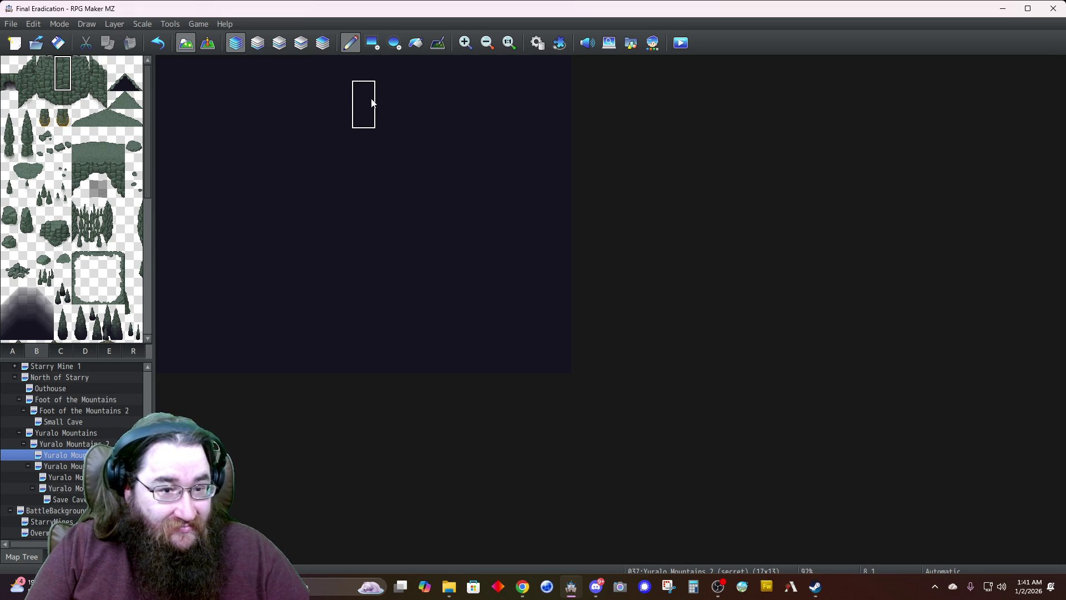
pyautogui.click(325, 116)
# Add three-tile rock wall columns to extend the upper wall
pyautogui.moveTo(98, 65); pyautogui.dragTo(99, 103)
pyautogui.click(340, 123)
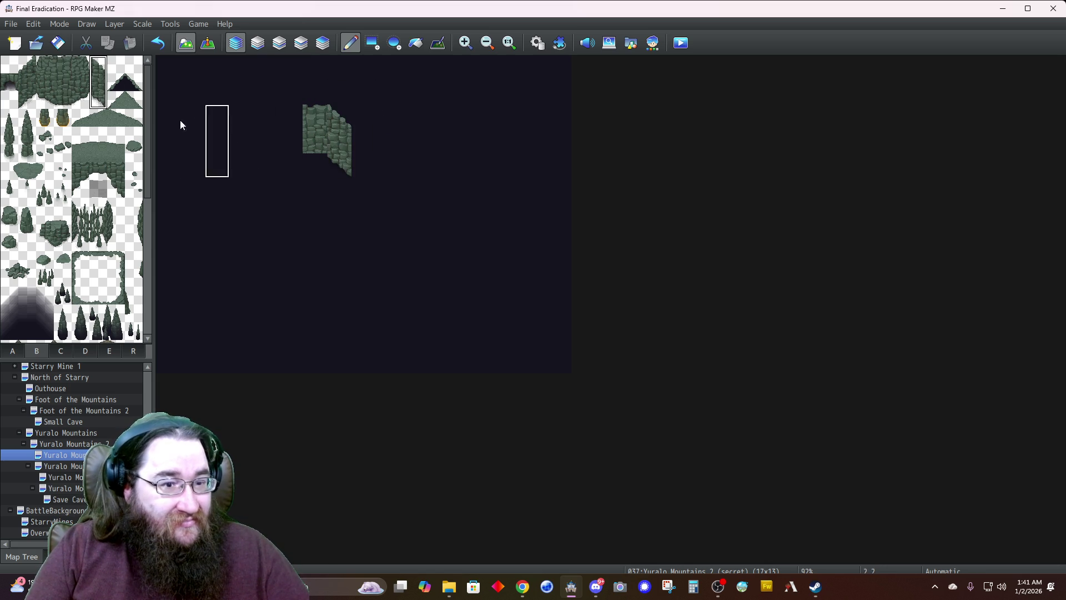
pyautogui.click(29, 67)
pyautogui.moveTo(36, 86); pyautogui.dragTo(30, 100)
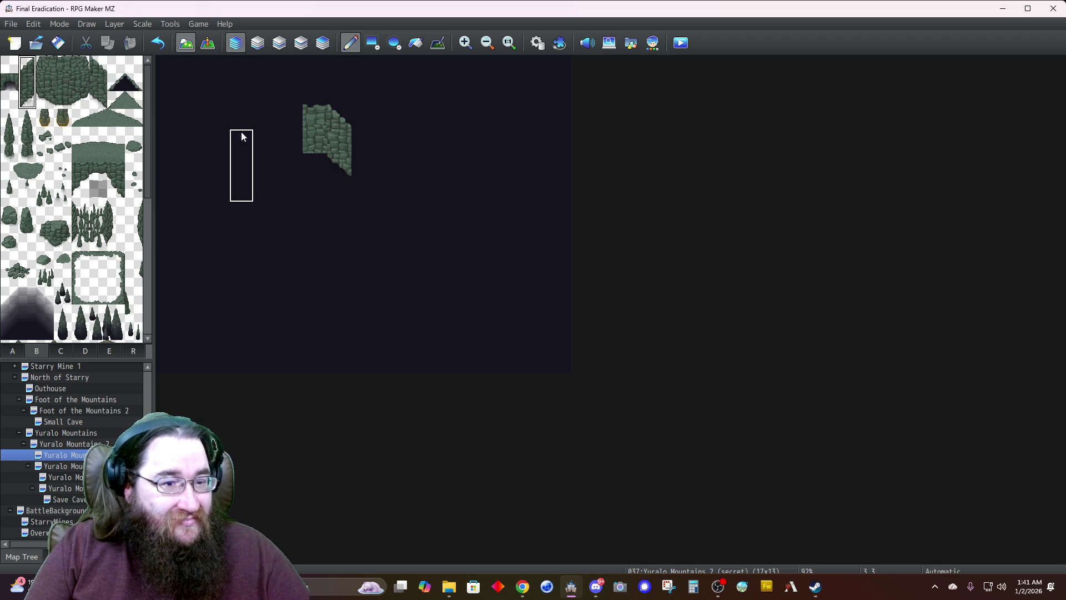
pyautogui.click(289, 121)
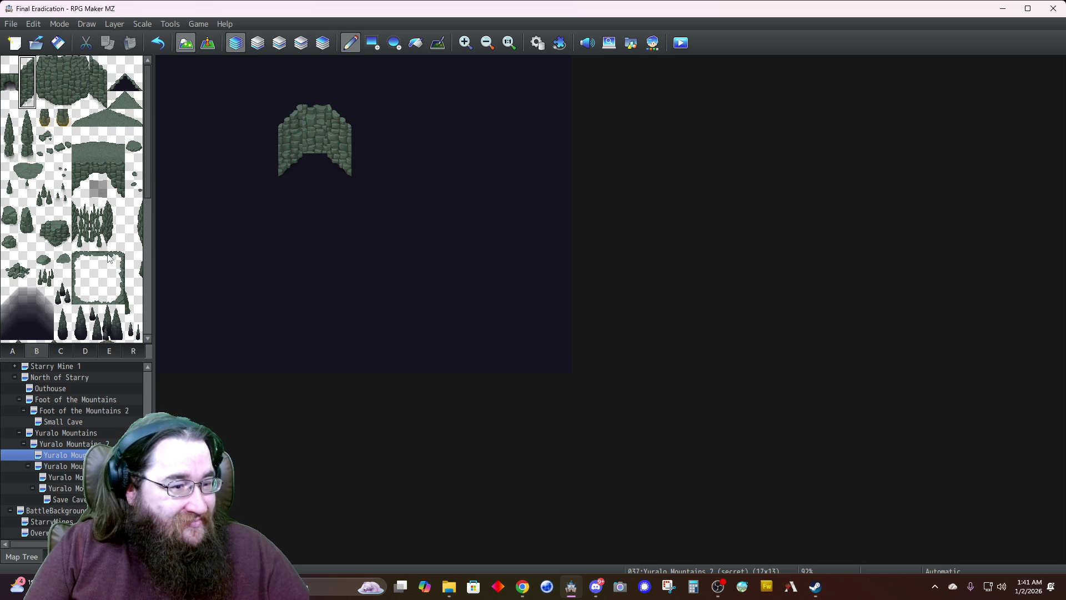
# Paint rock edges down the wall's left and right sides and stamp a copied column lower down
pyautogui.click(118, 279)
pyautogui.moveTo(264, 140)
pyautogui.mouseDown()
pyautogui.moveTo(265, 218)
pyautogui.moveTo(293, 123)
pyautogui.mouseUp()
pyautogui.rightClick(292, 167)
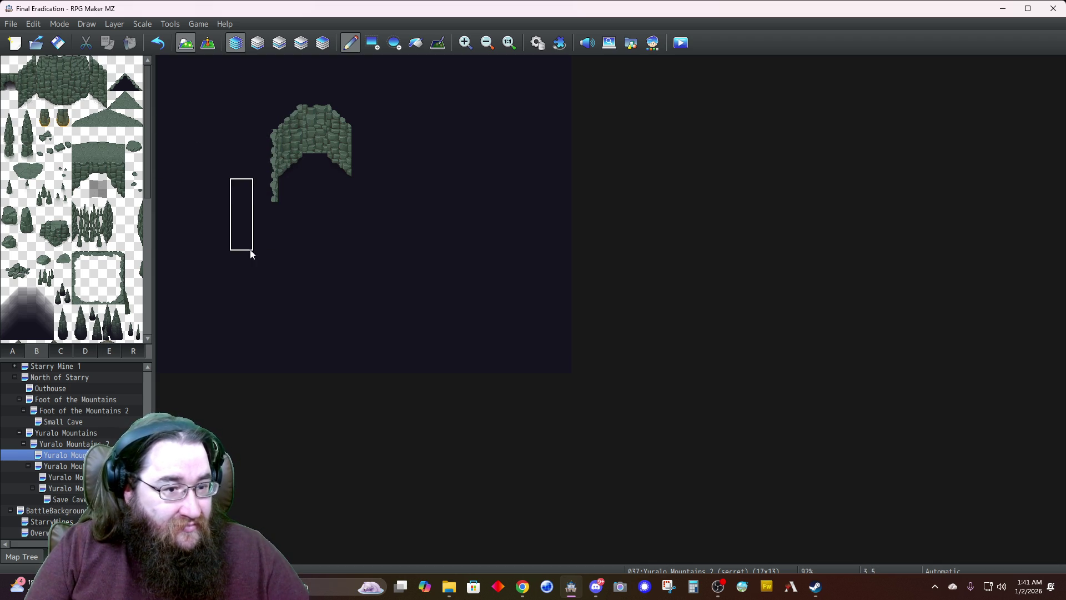
pyautogui.click(261, 258)
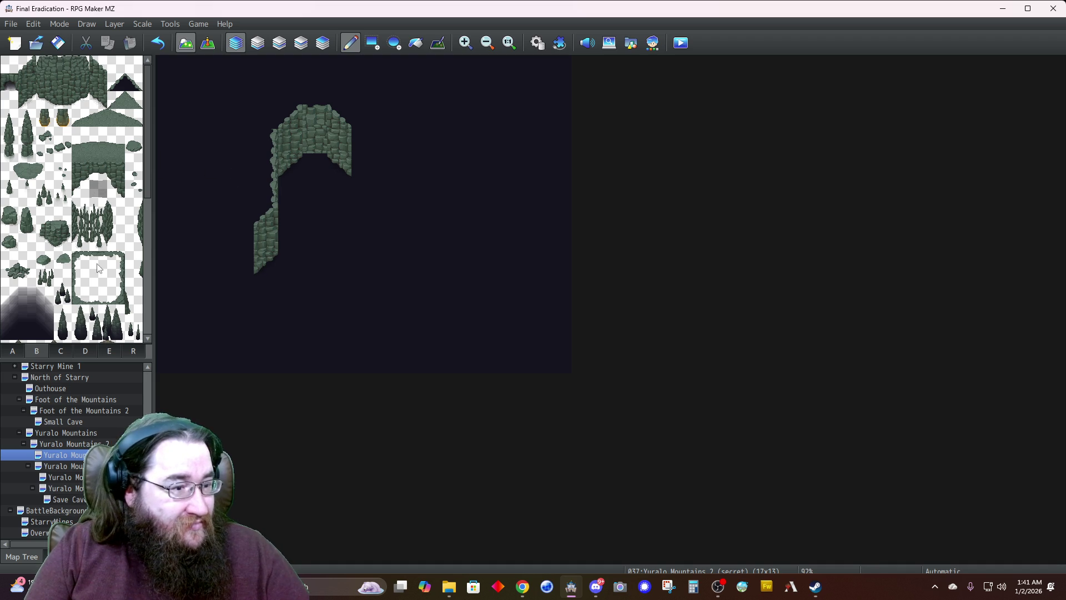
pyautogui.click(82, 277)
pyautogui.click(376, 143)
pyautogui.click(376, 166)
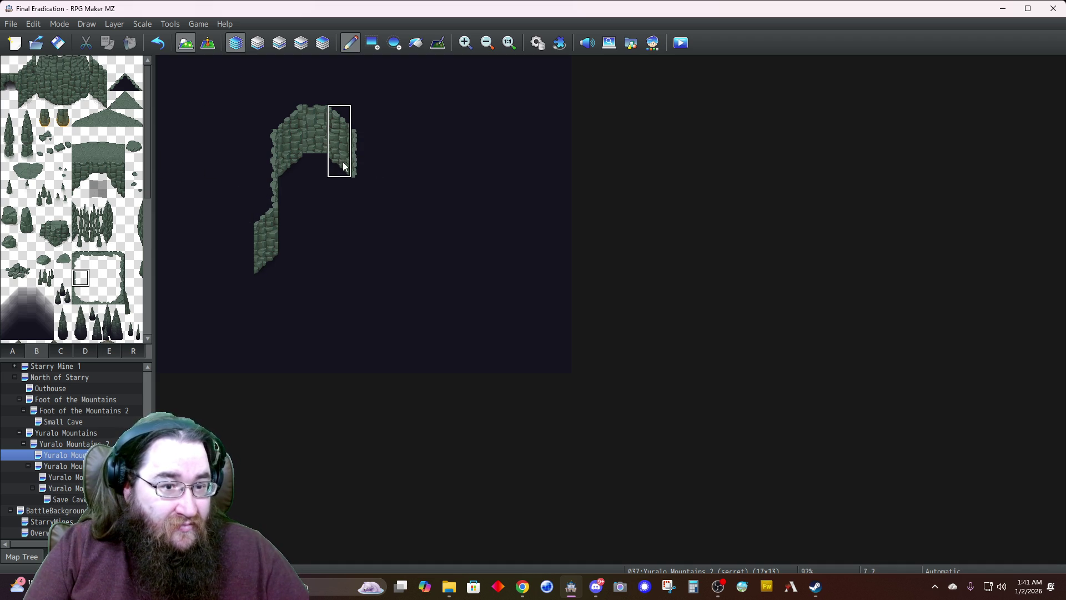
# Continue the rock wall to the right with copied rock-edge columns
pyautogui.click(368, 237)
pyautogui.hotkey('ctrl', 'z')
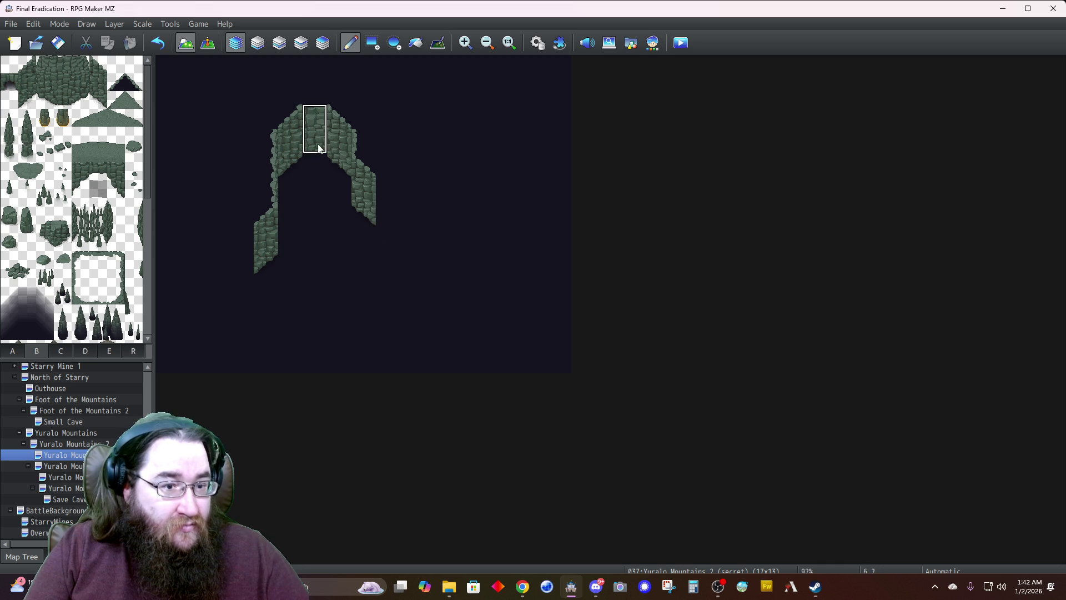
pyautogui.click(415, 216)
pyautogui.moveTo(364, 167); pyautogui.dragTo(363, 217)
pyautogui.click(431, 234)
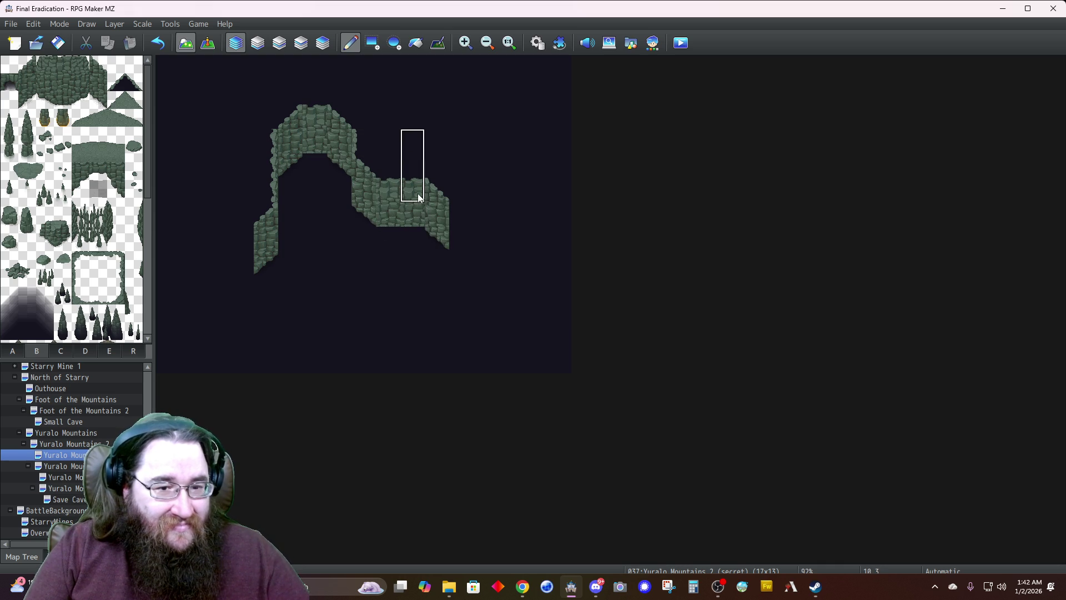
pyautogui.rightClick(359, 144)
pyautogui.click(461, 216)
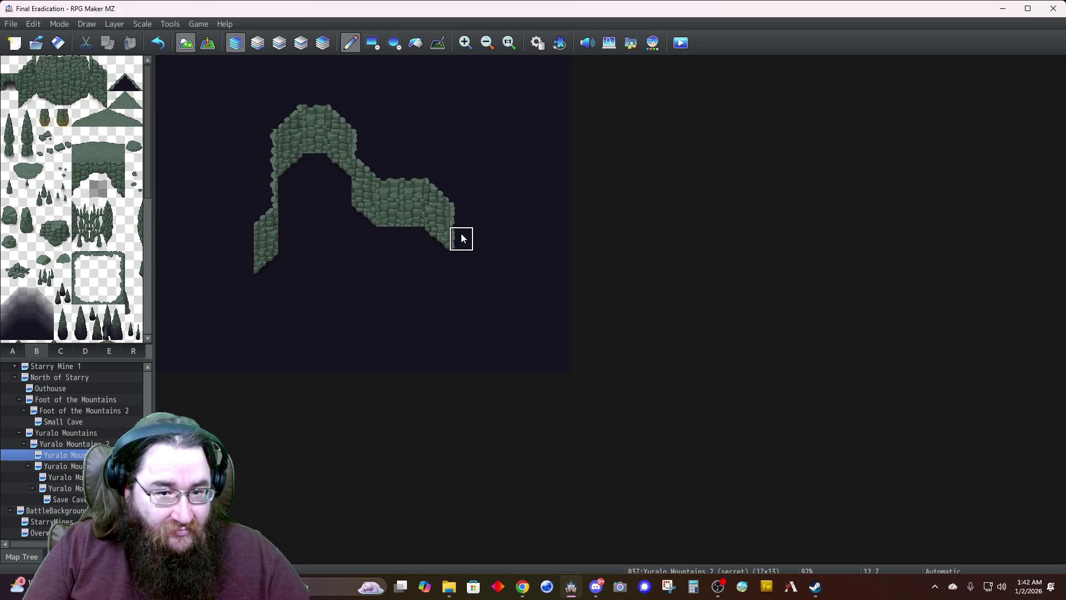
# Extend the rock's right edge downward and widen the lower section
pyautogui.moveTo(431, 185); pyautogui.dragTo(436, 222)
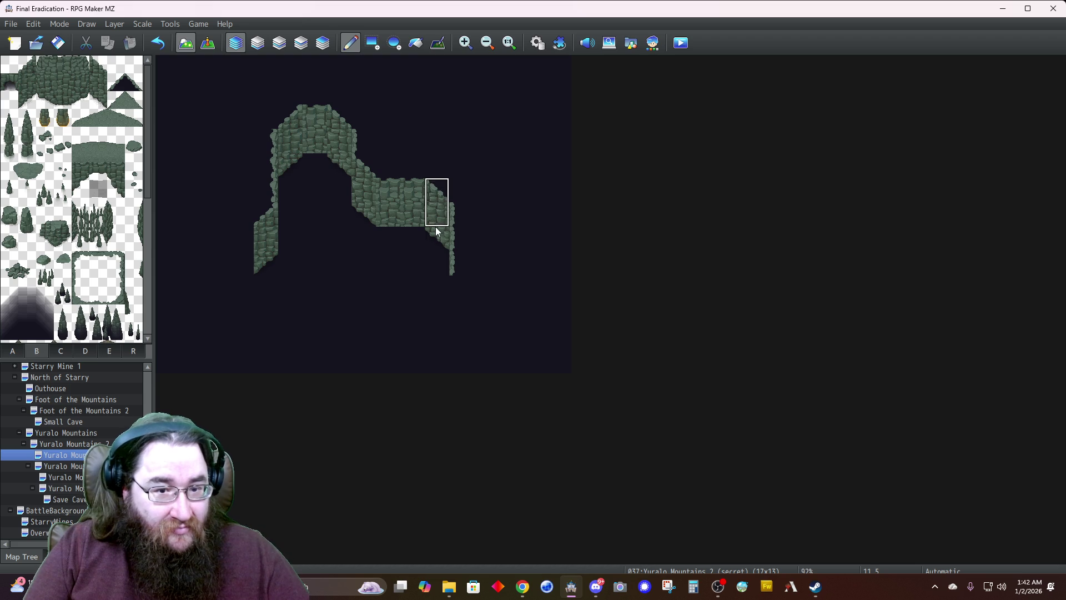
pyautogui.click(469, 300)
pyautogui.click(469, 312)
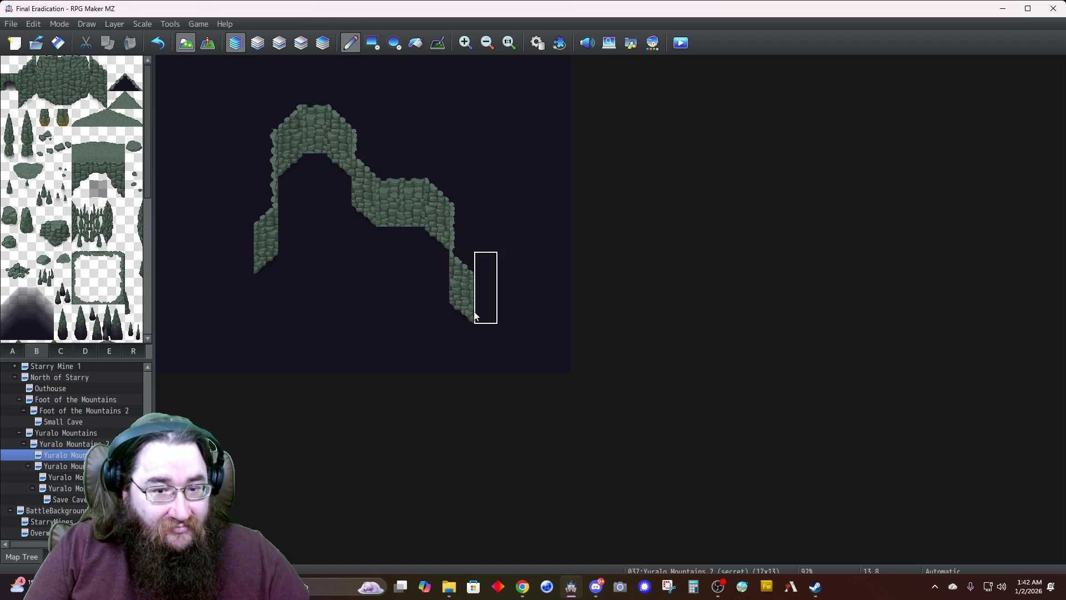
pyautogui.rightClick(413, 191)
pyautogui.moveTo(413, 198); pyautogui.dragTo(414, 218)
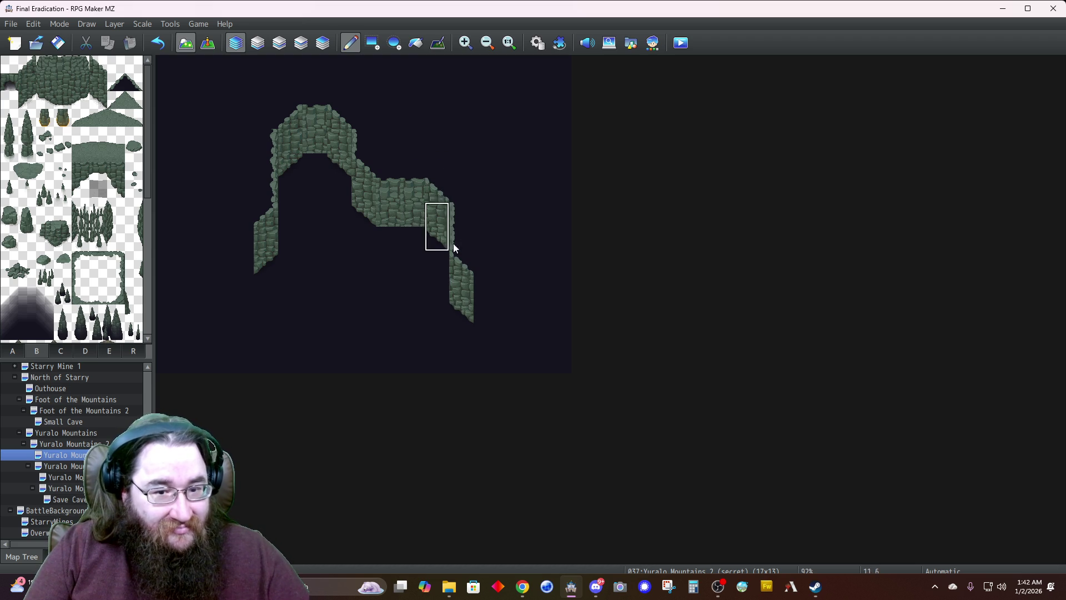
pyautogui.click(501, 317)
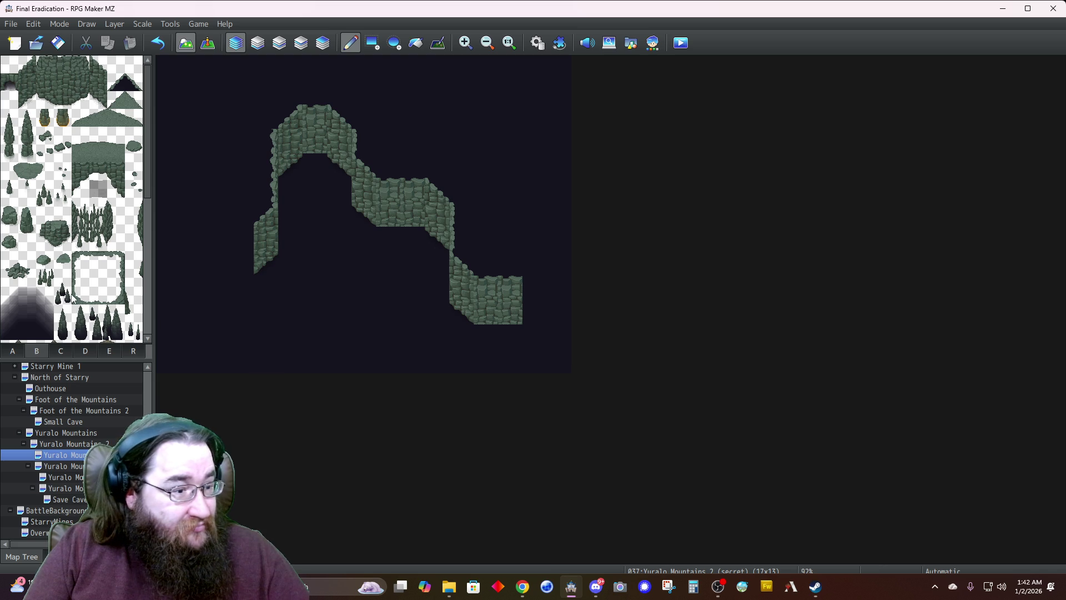
# Add a diagonal corner and rock at the lower right, then edge the map's bottom
pyautogui.click(115, 82)
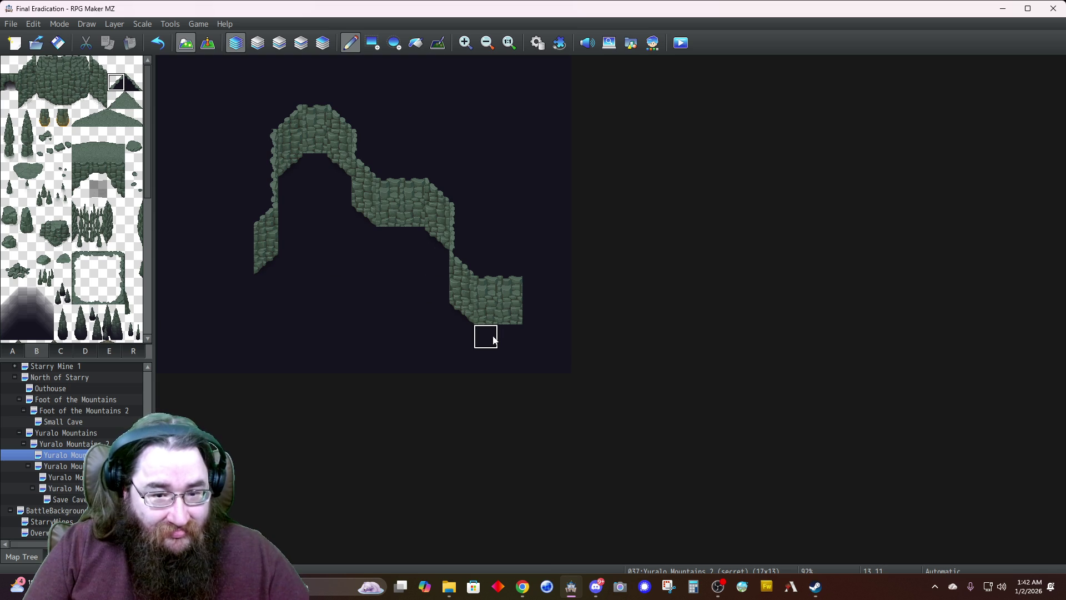
pyautogui.click(532, 340)
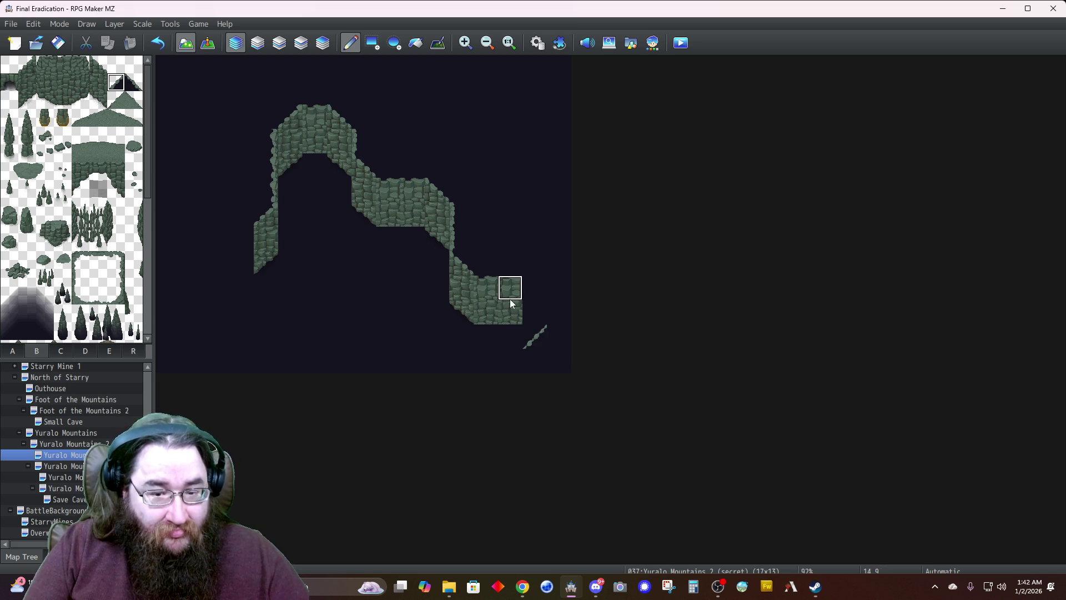
pyautogui.rightClick(508, 295)
pyautogui.click(536, 319)
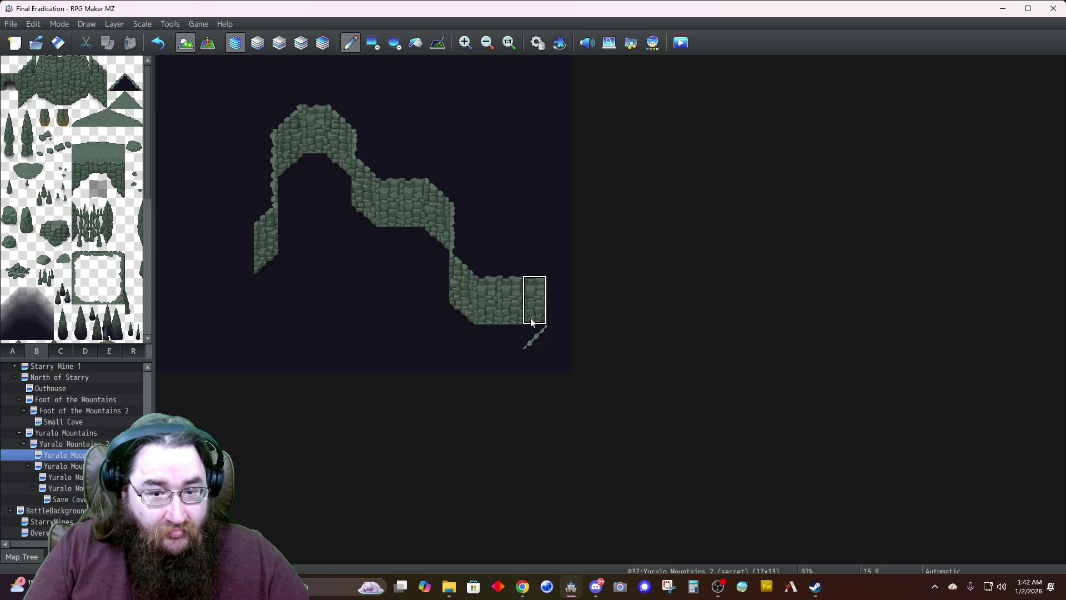
pyautogui.rightClick(460, 244)
pyautogui.click(555, 313)
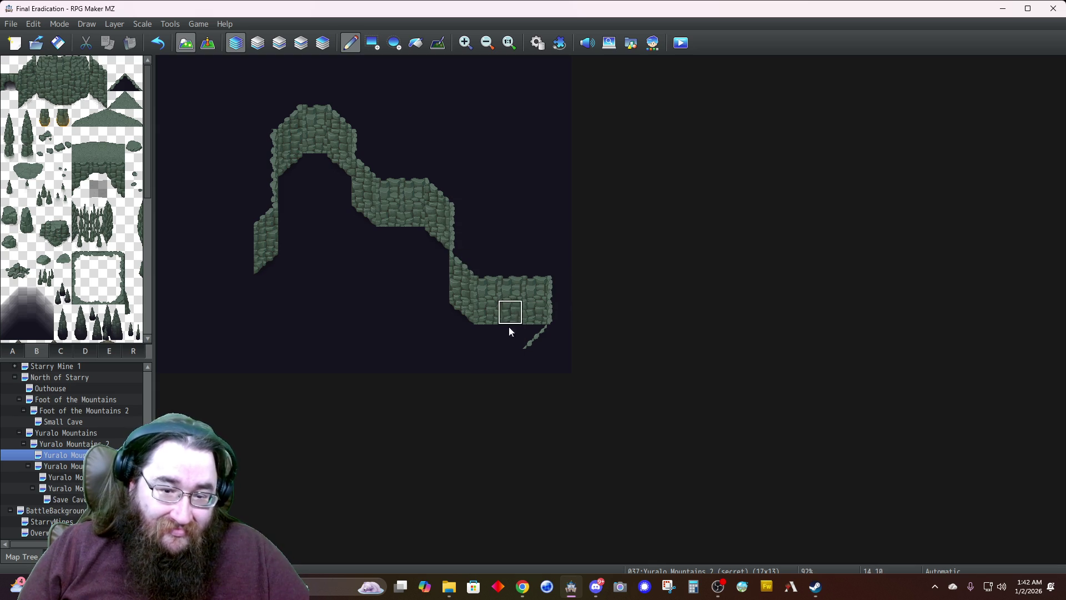
pyautogui.rightClick(336, 337)
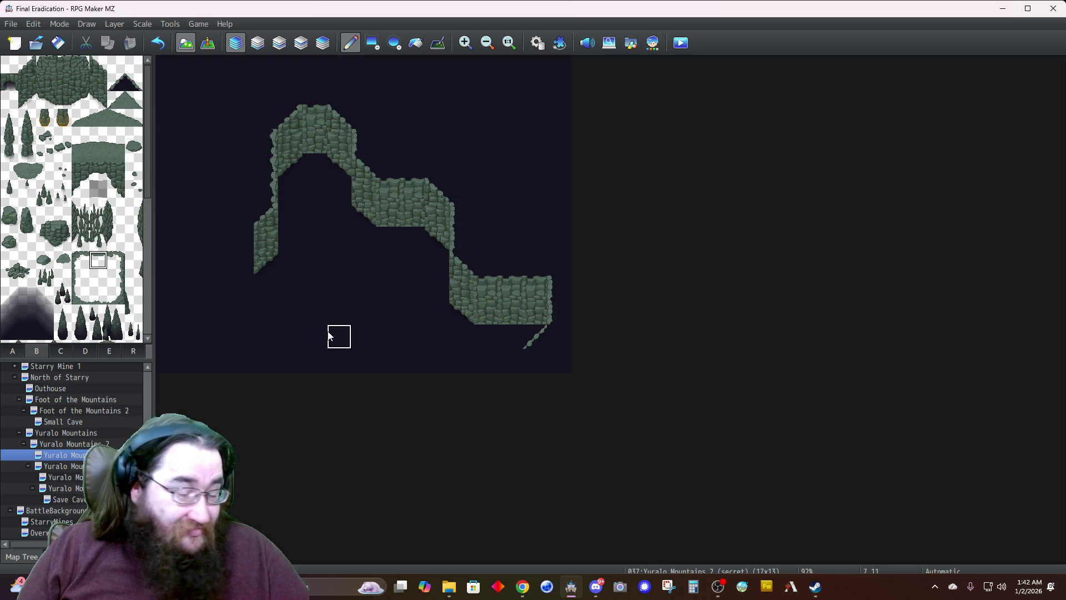
pyautogui.moveTo(508, 360); pyautogui.dragTo(432, 365)
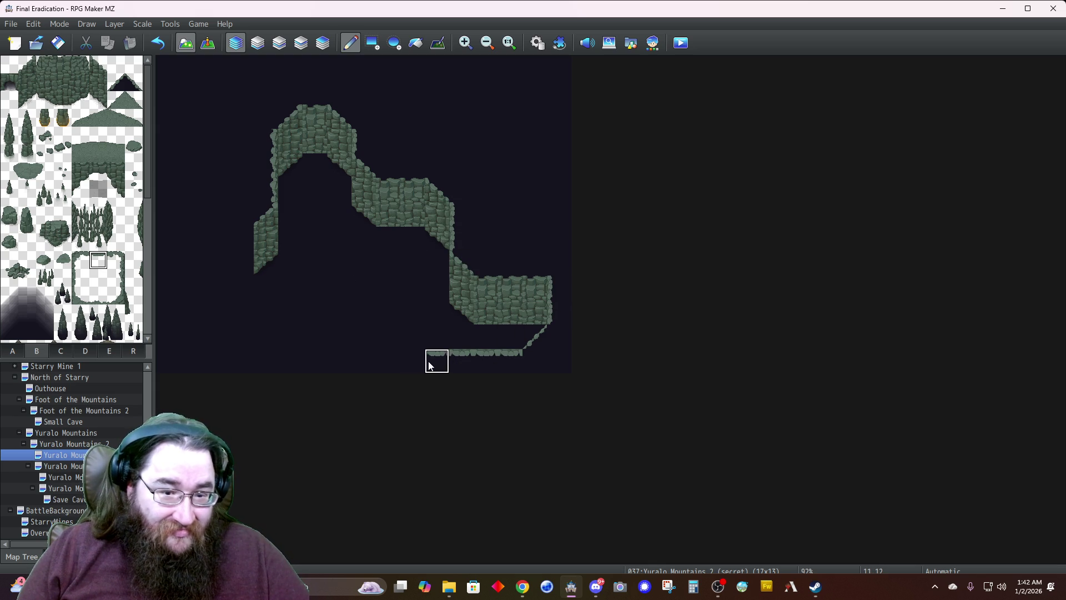
# Run a diagonal rock edge up-left from the bottom to join the extended left wall
pyautogui.click(133, 83)
pyautogui.moveTo(408, 336)
pyautogui.mouseDown()
pyautogui.moveTo(432, 359)
pyautogui.moveTo(384, 336)
pyautogui.moveTo(331, 338)
pyautogui.mouseUp()
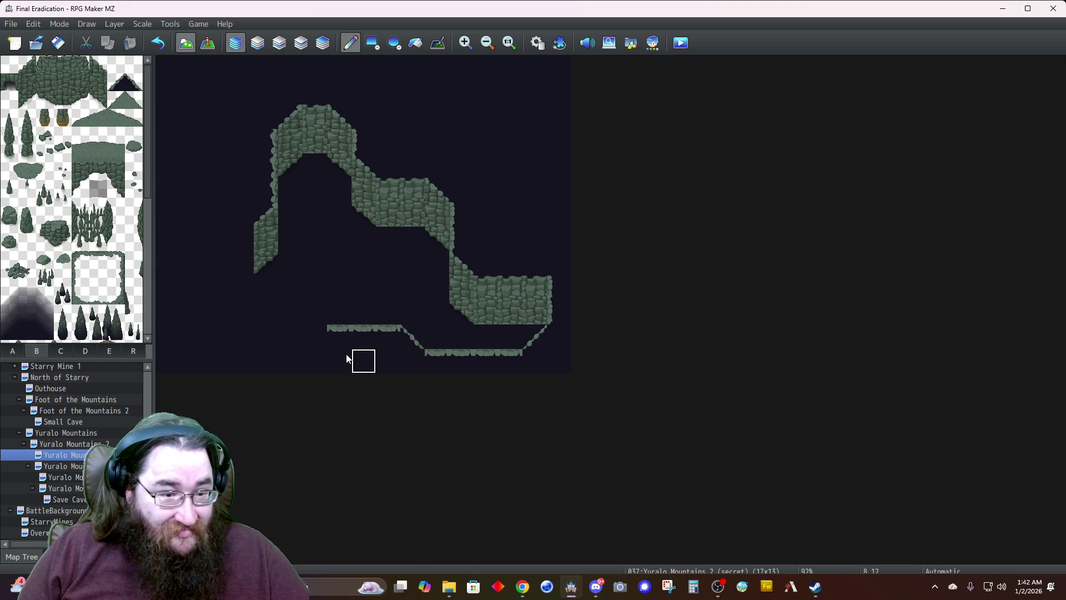
pyautogui.click(307, 322)
pyautogui.click(294, 312)
pyautogui.click(265, 288)
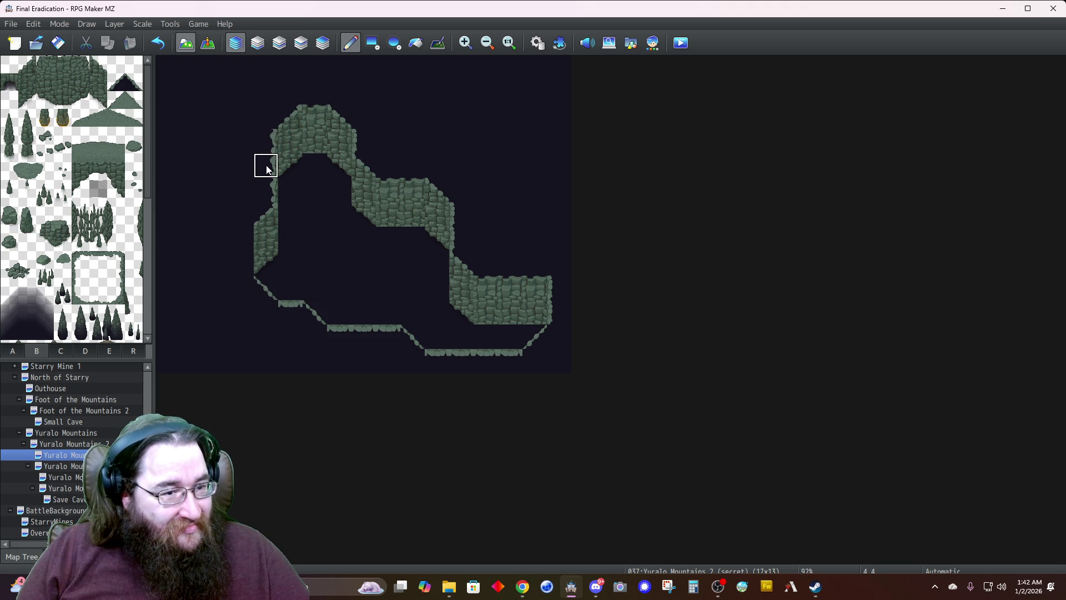
pyautogui.click(240, 259)
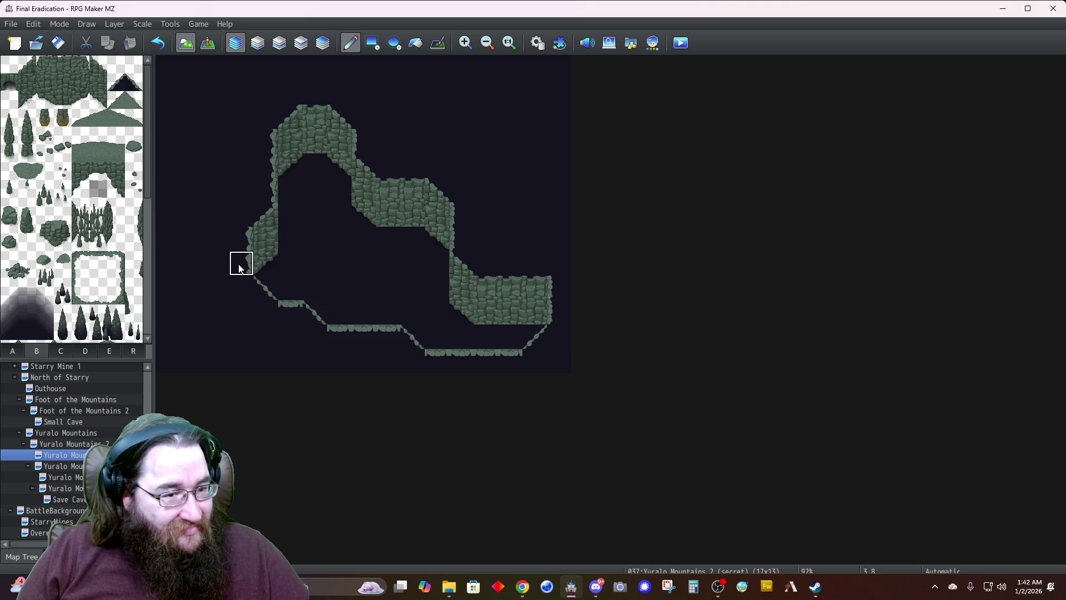
# Paint light green stone floor across the cave interior on Layer 1, then restore Automatic layers
pyautogui.click(258, 43)
pyautogui.click(13, 352)
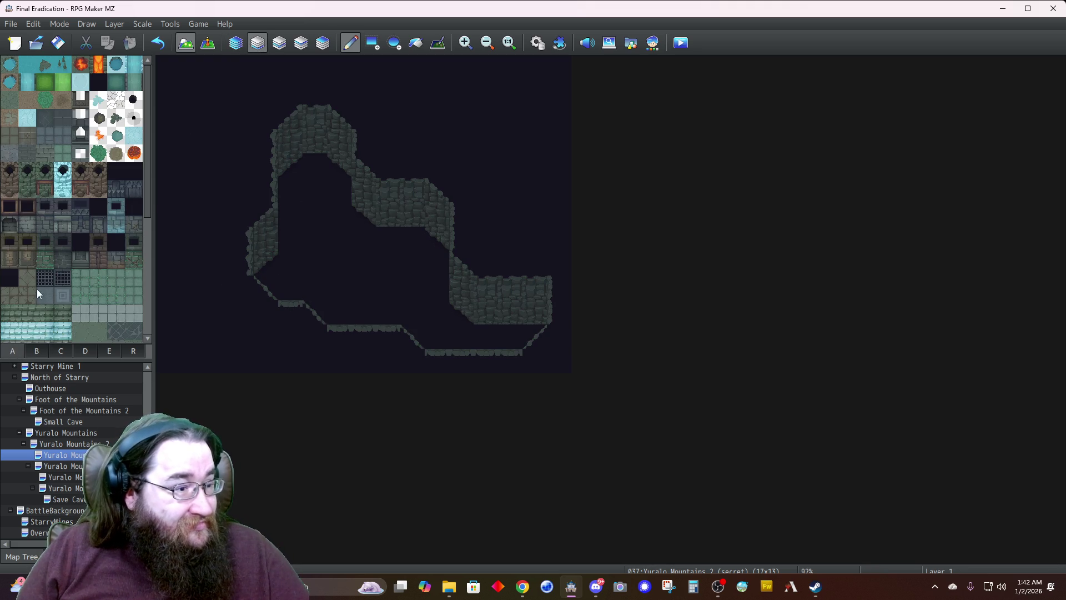
pyautogui.moveTo(338, 166)
pyautogui.mouseDown()
pyautogui.moveTo(291, 162)
pyautogui.moveTo(363, 238)
pyautogui.moveTo(403, 240)
pyautogui.moveTo(295, 274)
pyautogui.moveTo(293, 238)
pyautogui.moveTo(331, 242)
pyautogui.moveTo(303, 277)
pyautogui.moveTo(266, 286)
pyautogui.moveTo(385, 288)
pyautogui.moveTo(433, 269)
pyautogui.moveTo(433, 256)
pyautogui.moveTo(428, 309)
pyautogui.moveTo(326, 321)
pyautogui.moveTo(422, 313)
pyautogui.moveTo(534, 336)
pyautogui.moveTo(413, 336)
pyautogui.moveTo(404, 263)
pyautogui.mouseUp()
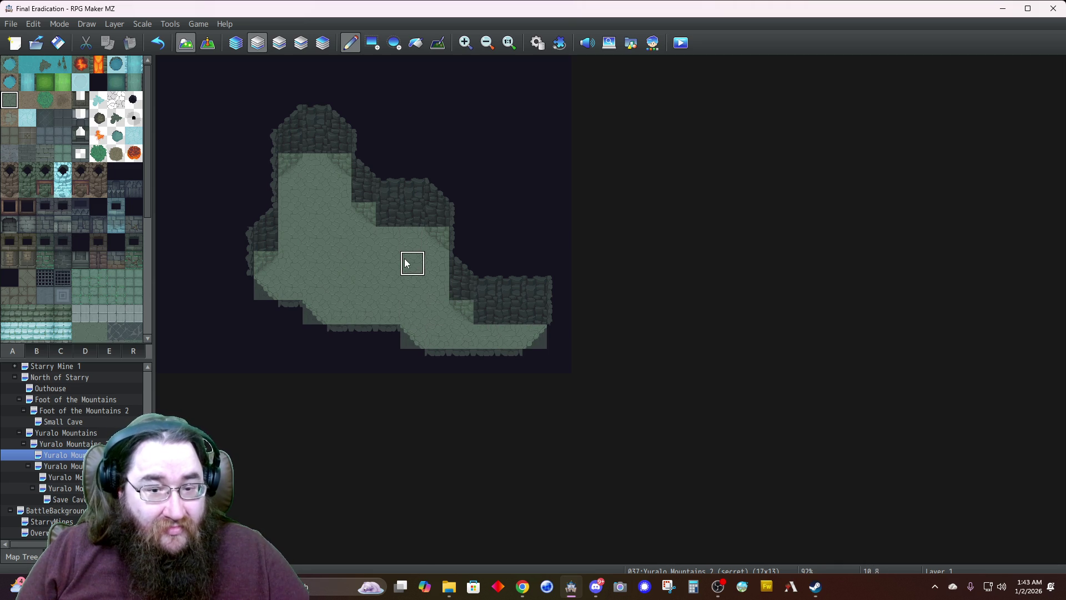
pyautogui.click(235, 45)
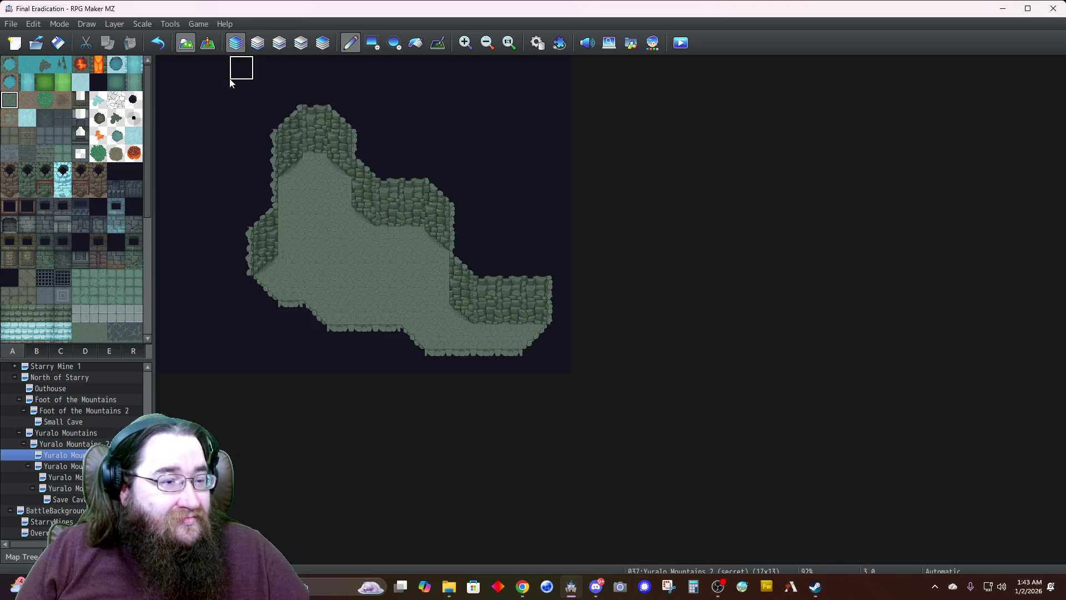
# Browse the object, pillar and crate tile sheets, then switch to Event mode
pyautogui.click(79, 352)
pyautogui.click(57, 352)
pyautogui.scroll(-3, 71, 293)
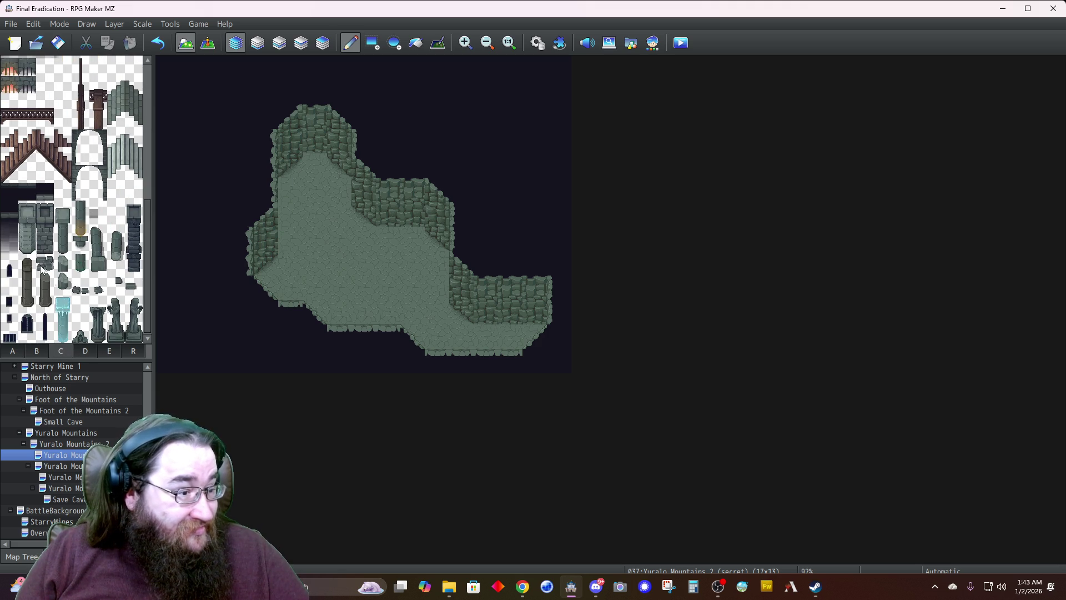
pyautogui.click(86, 351)
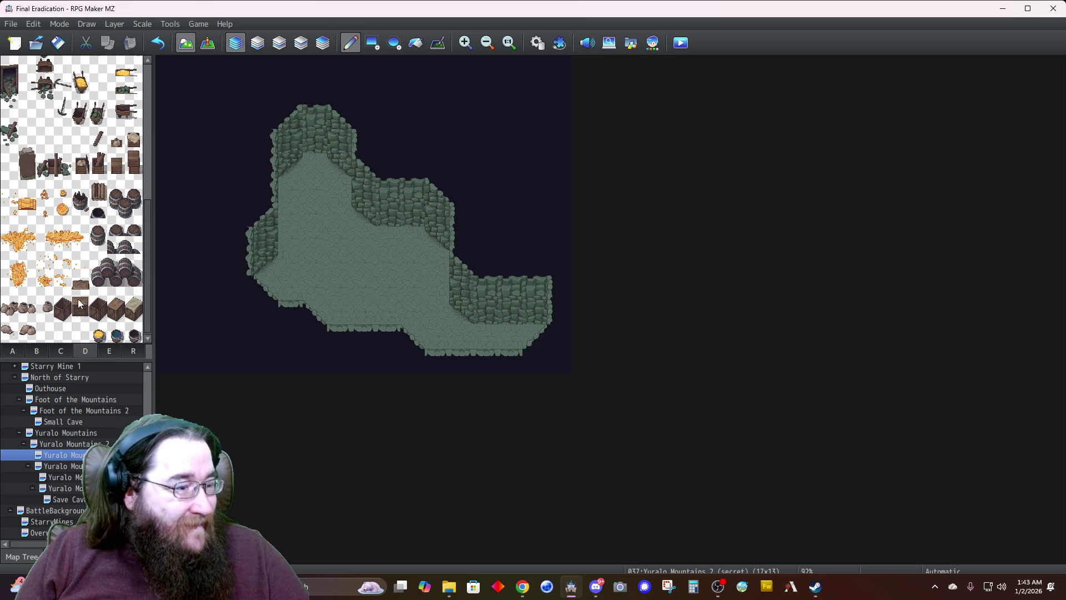
pyautogui.scroll(2, 80, 304)
pyautogui.scroll(-2, 82, 306)
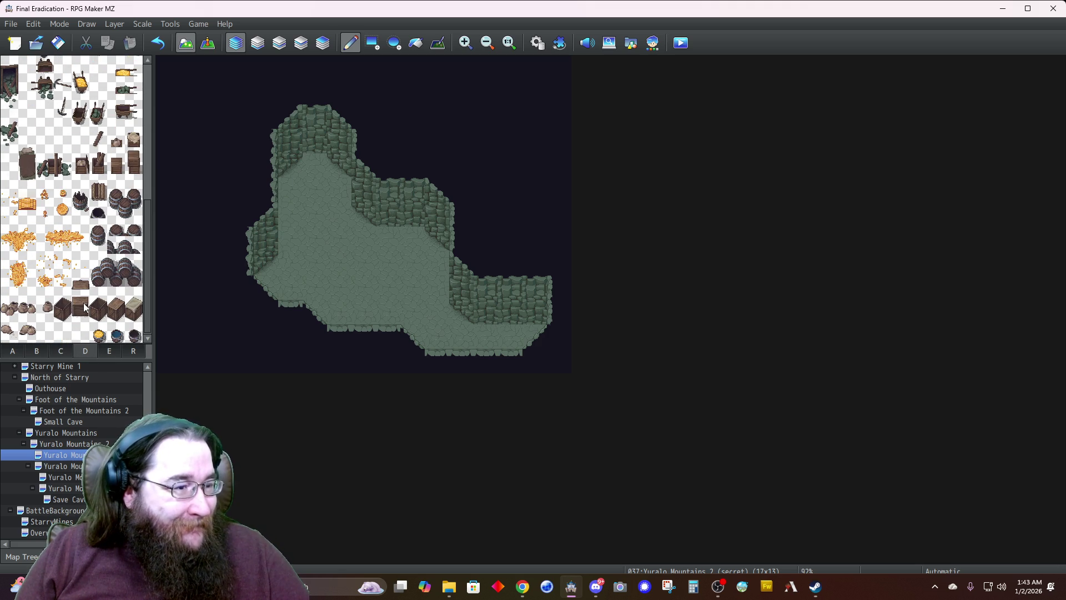
pyautogui.click(208, 43)
# Create an event on the cave's lower-right tile using the ladder sprite from !Fantasy_door1
pyautogui.doubleClick(516, 316)
pyautogui.doubleClick(293, 345)
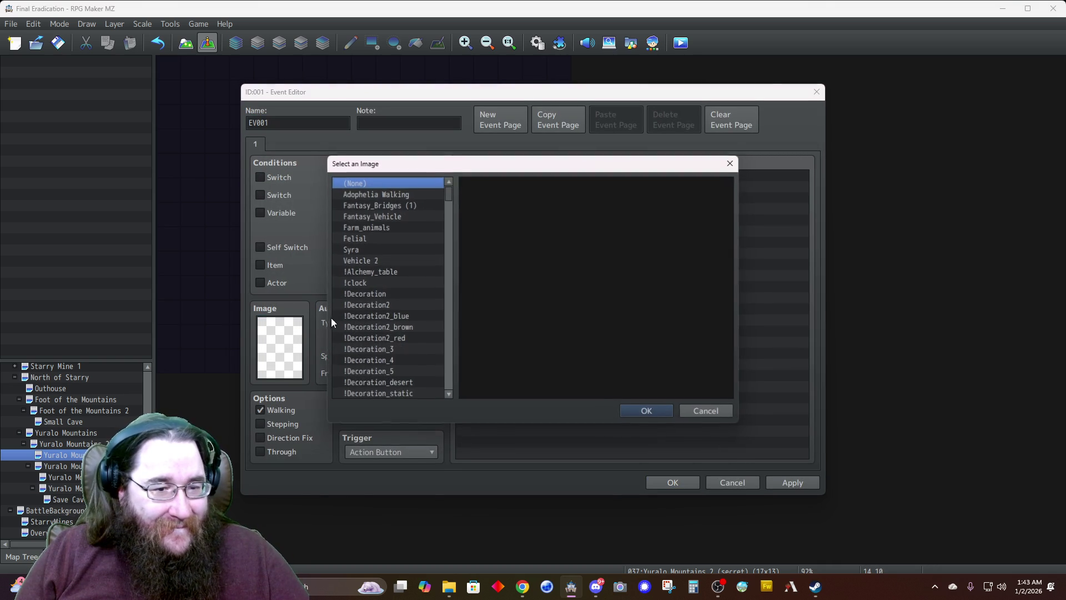
pyautogui.scroll(-6, 373, 356)
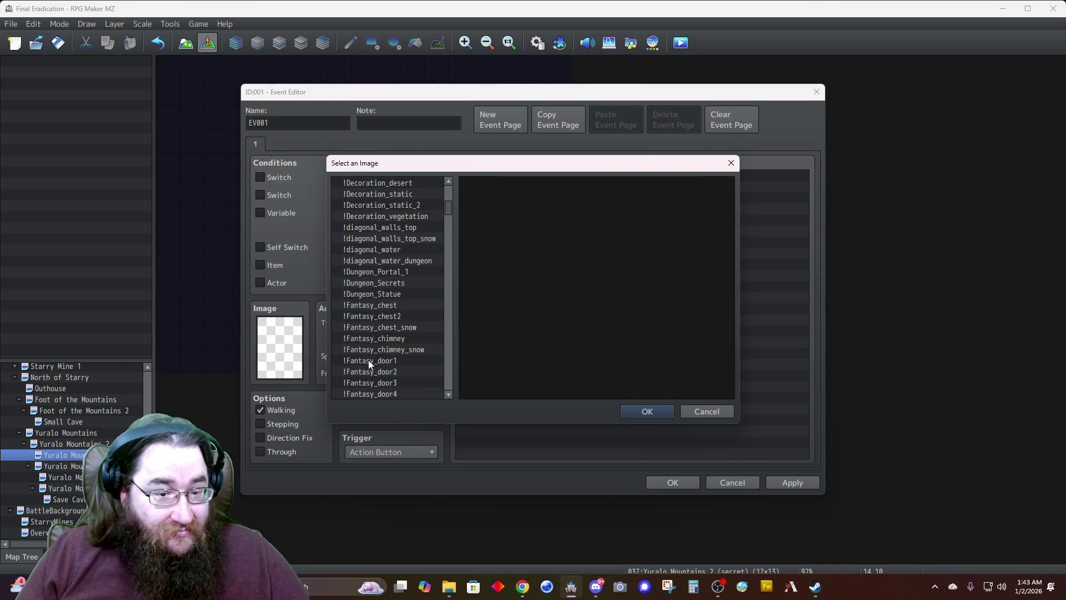
pyautogui.click(368, 361)
pyautogui.scroll(-2, 584, 320)
pyautogui.scroll(-1, 585, 322)
pyautogui.click(647, 304)
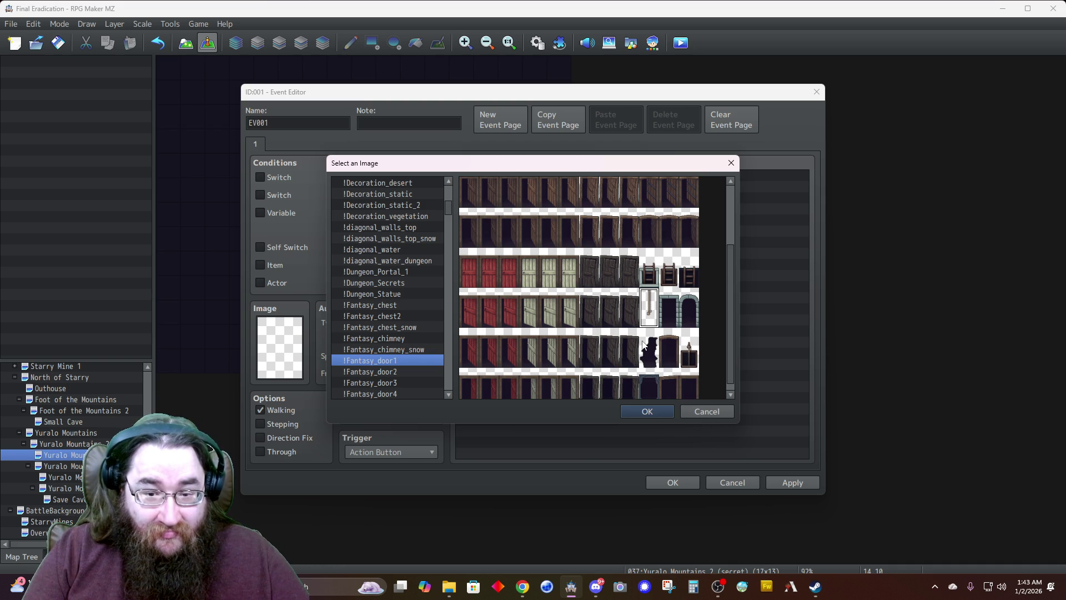
pyautogui.click(646, 411)
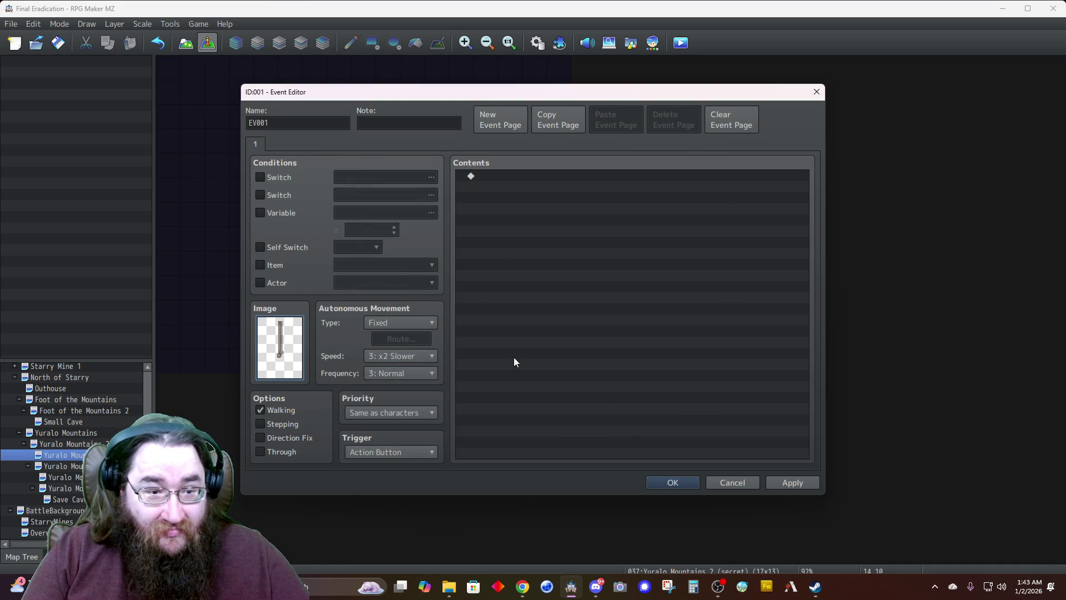
# Add a Transfer Player command to Yuralo Mountains 2 (30,6) facing Down
pyautogui.doubleClick(504, 176)
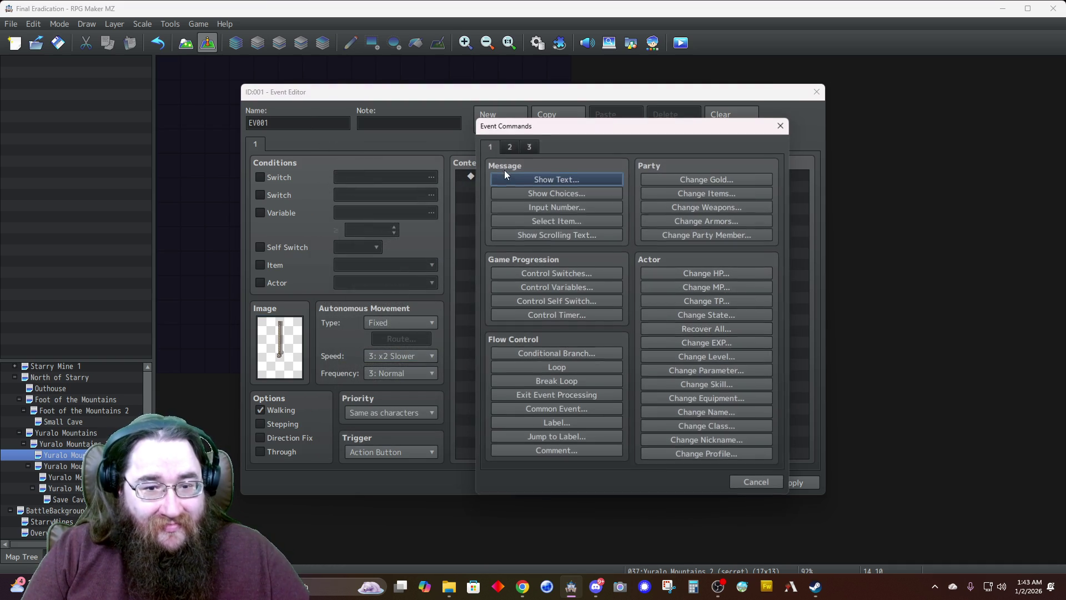
pyautogui.click(509, 146)
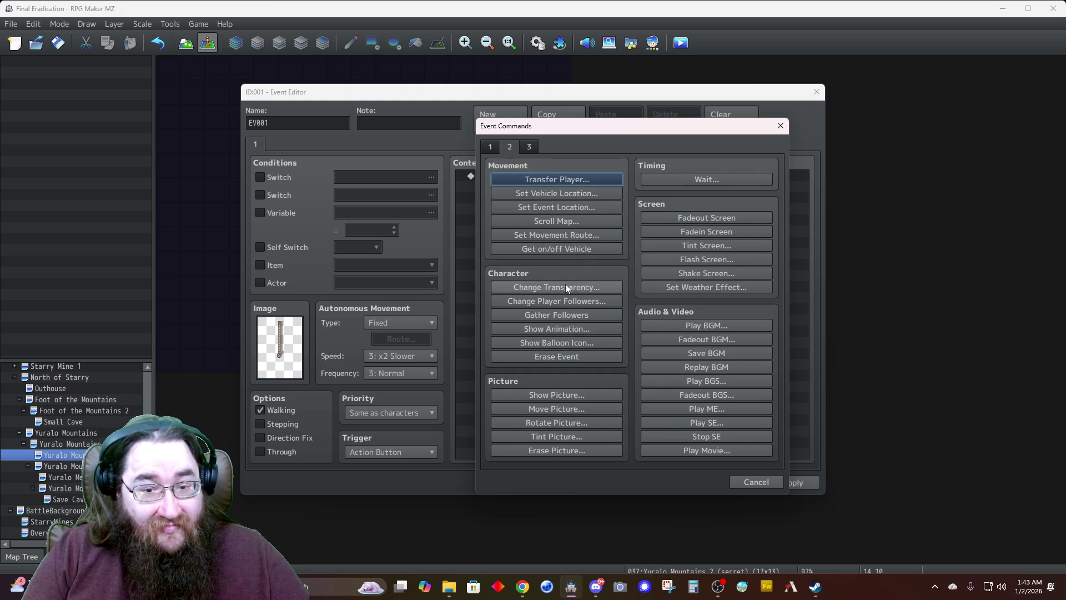
pyautogui.click(550, 179)
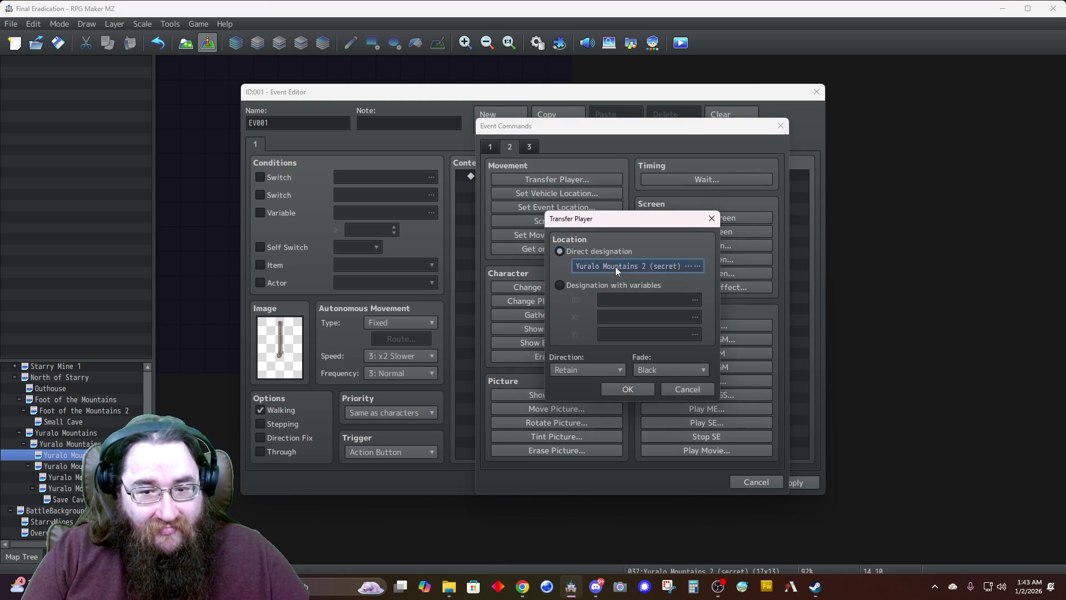
pyautogui.click(611, 267)
pyautogui.click(398, 310)
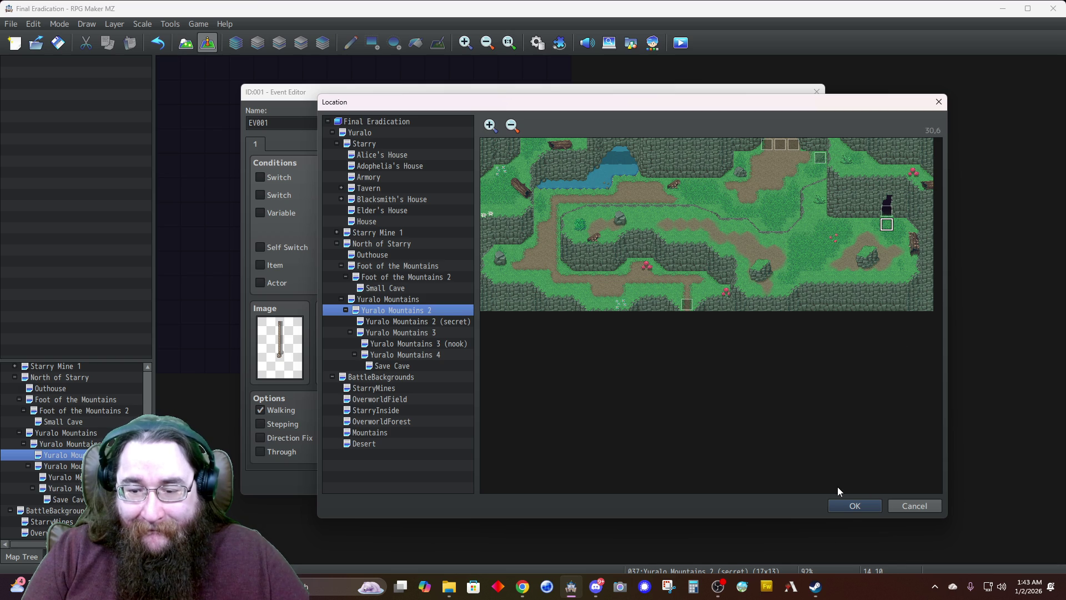
pyautogui.click(849, 508)
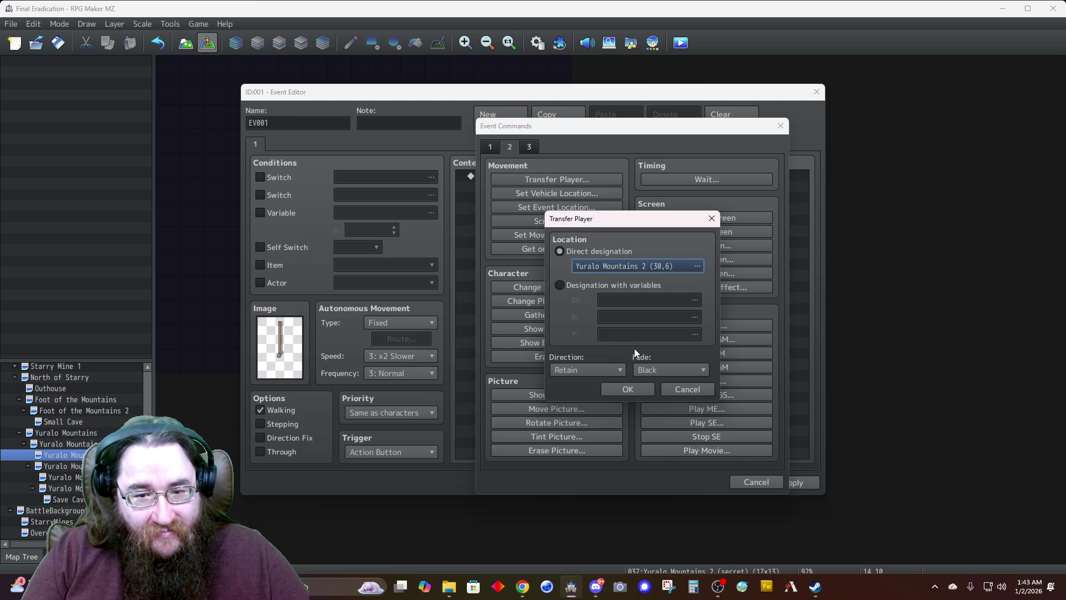
pyautogui.click(589, 367)
pyautogui.click(579, 396)
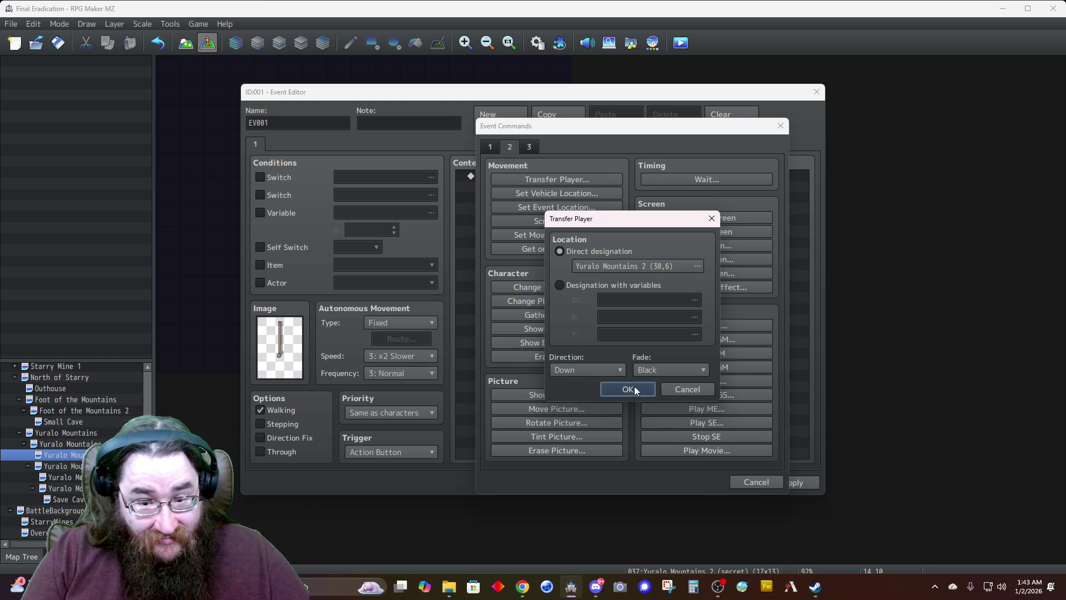
pyautogui.click(635, 387)
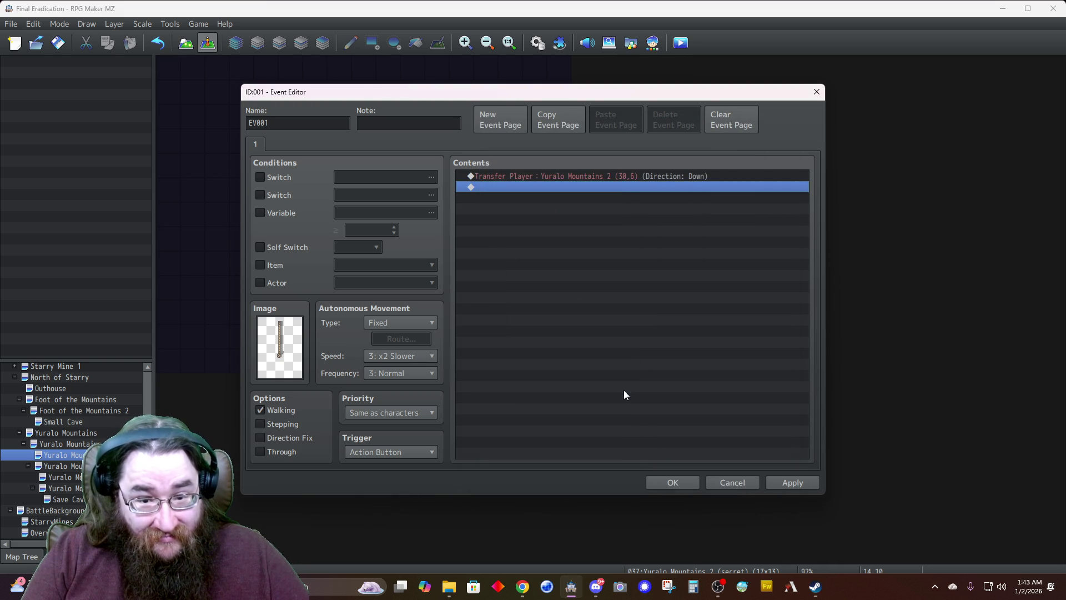
# Name the event 'Transfer (Yuralo Mountains 2)' and save it
pyautogui.doubleClick(300, 121)
pyautogui.write('Transfer (')
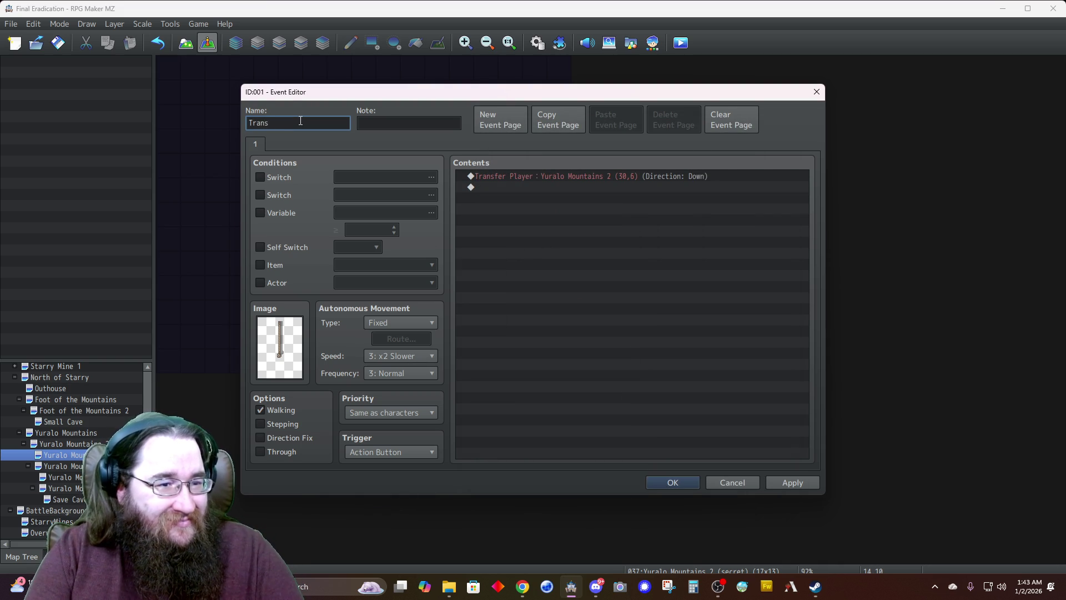
pyautogui.write('Yural')
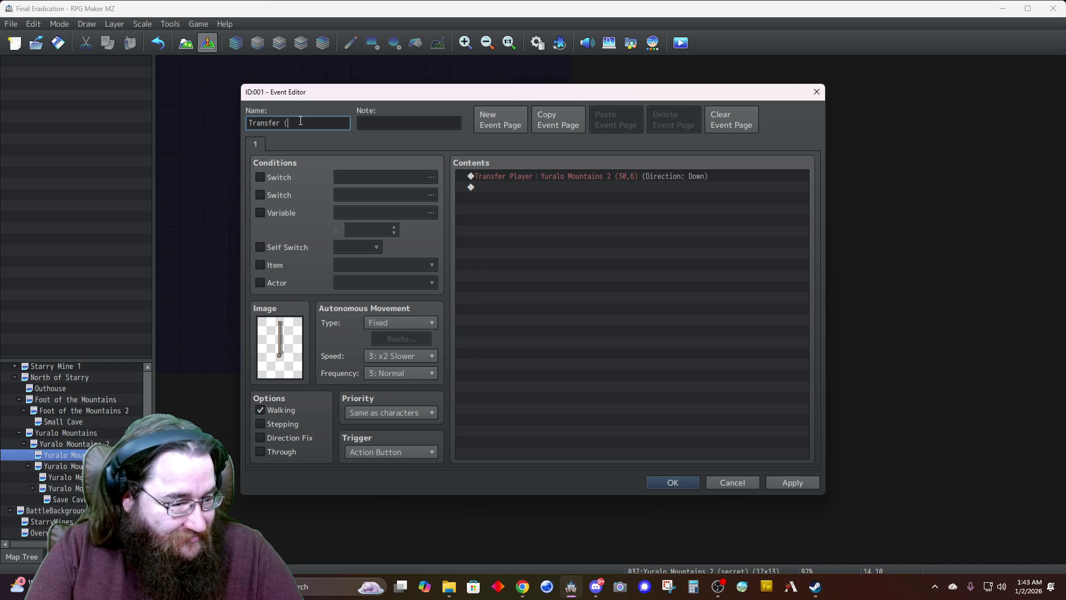
pyautogui.write('o Mo')
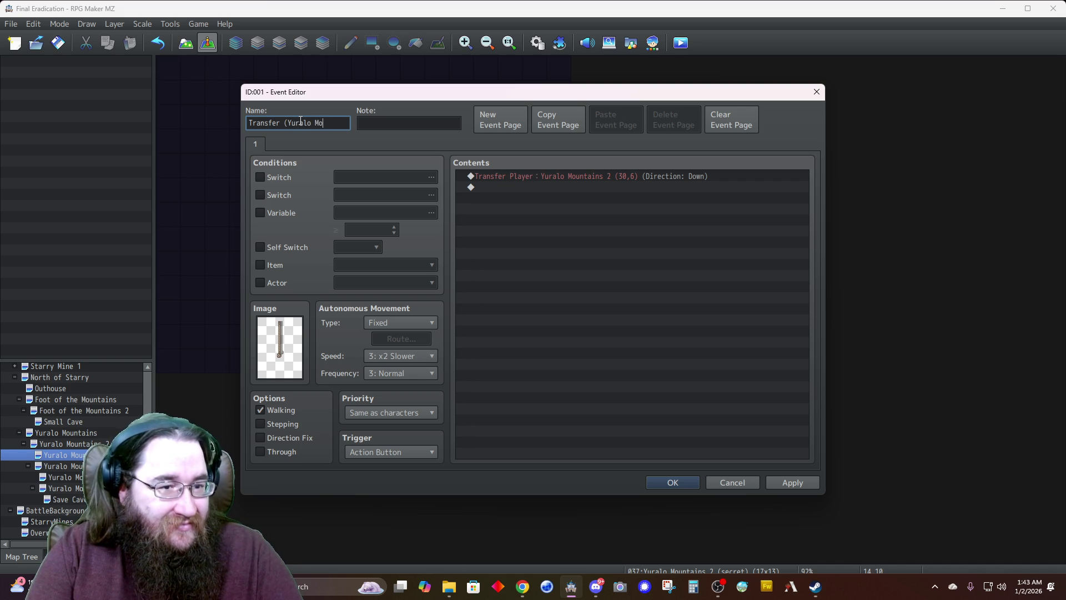
pyautogui.write('untains 2)')
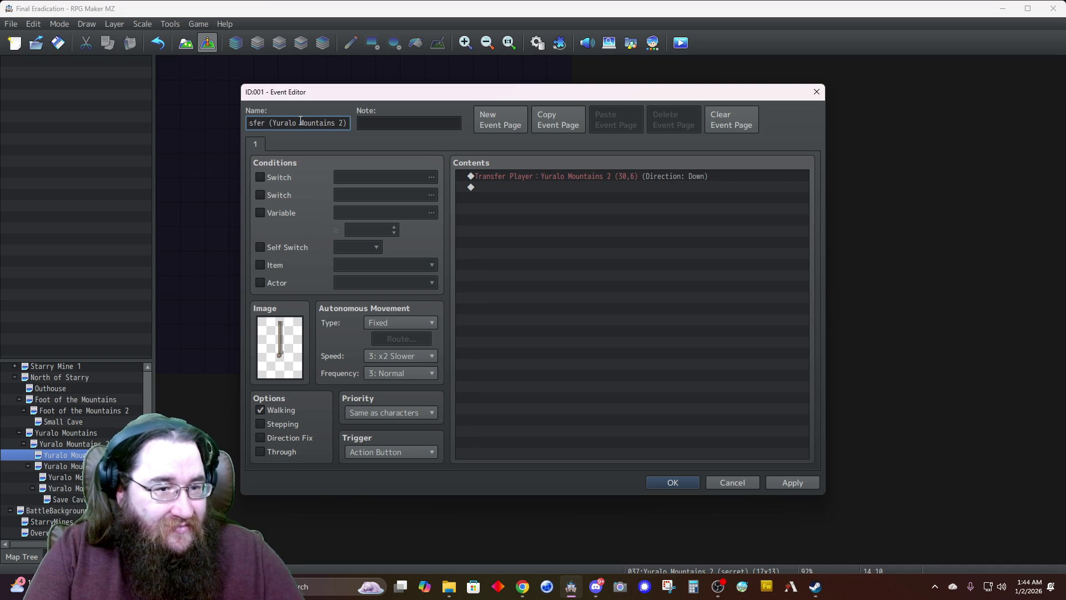
pyautogui.click(672, 482)
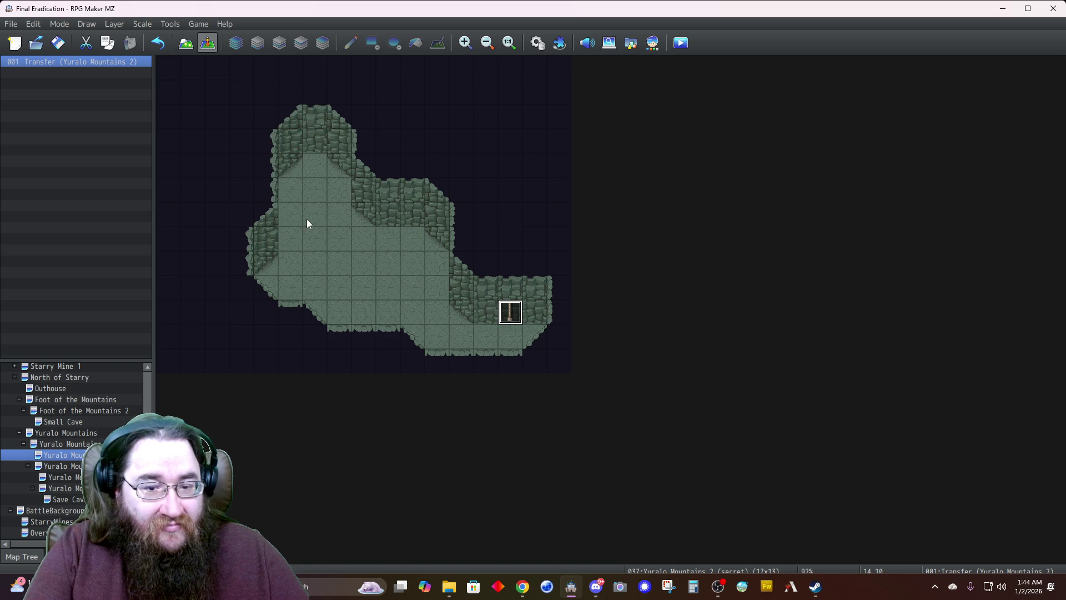
# On Yuralo Mountains 2, retarget the existing transfer event to the secret cave at (14,11)
pyautogui.click(76, 448)
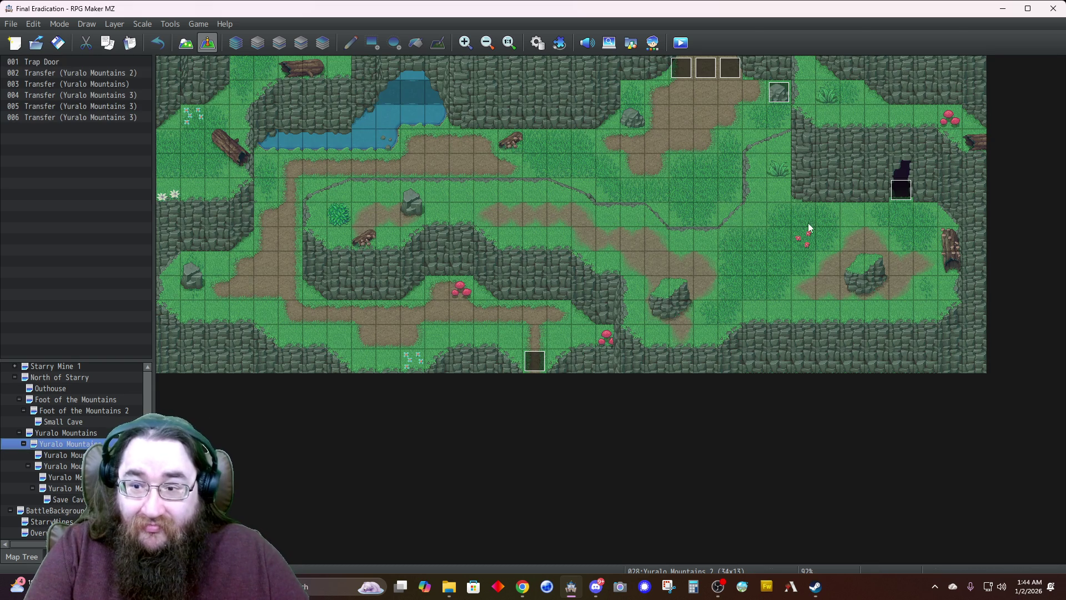
pyautogui.doubleClick(900, 192)
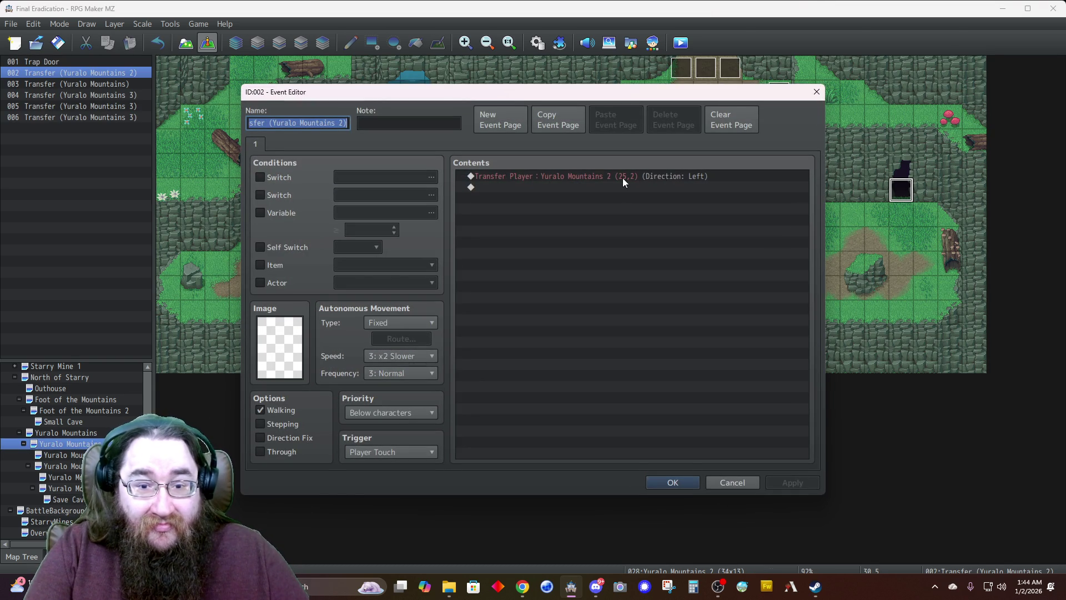
pyautogui.rightClick(622, 178)
pyautogui.click(645, 198)
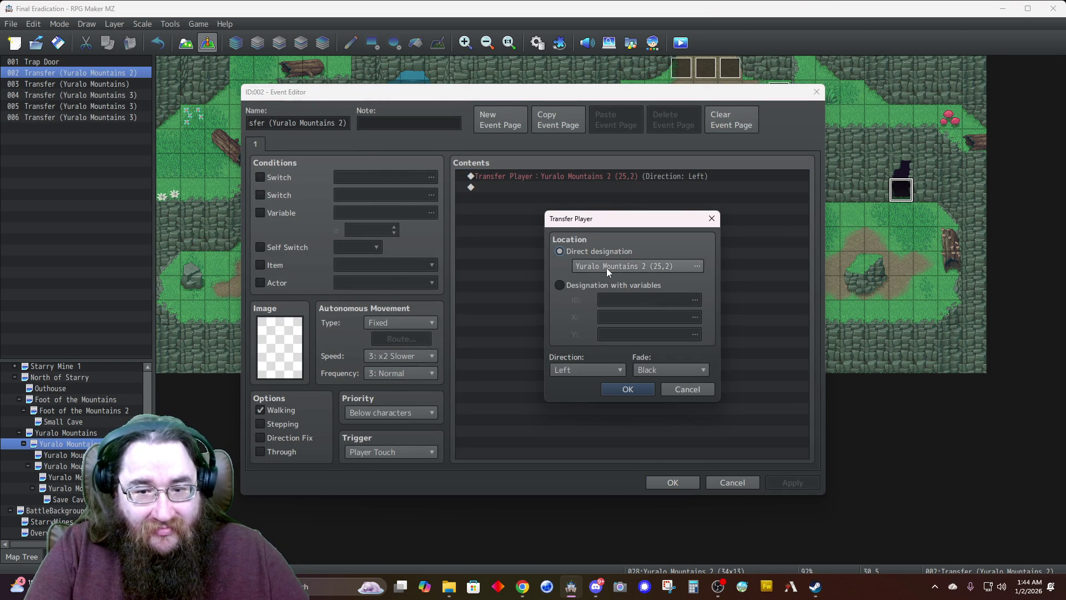
pyautogui.click(608, 266)
pyautogui.click(416, 321)
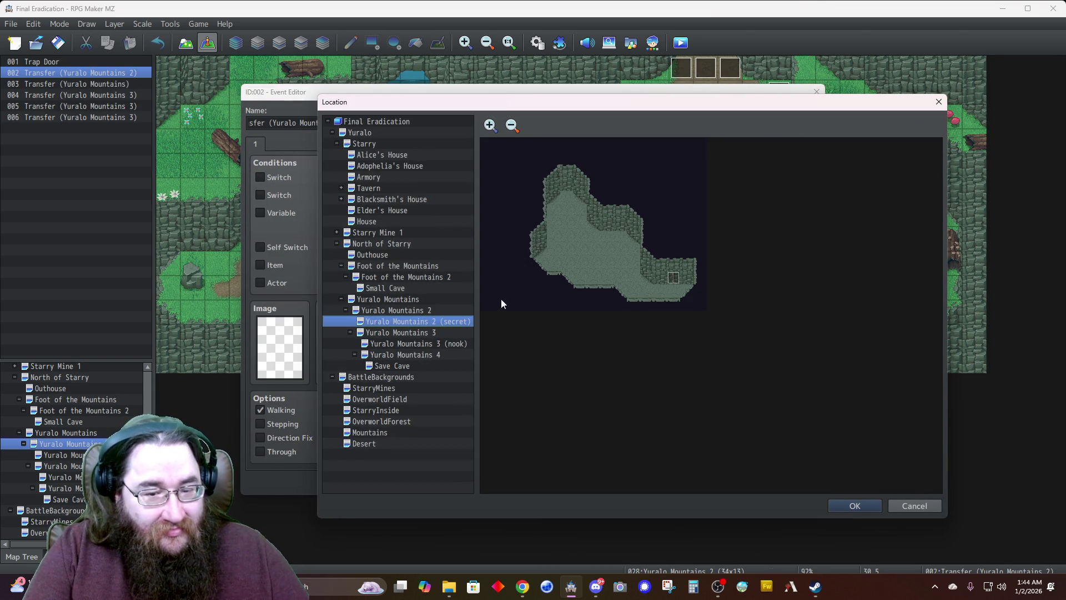
pyautogui.click(661, 290)
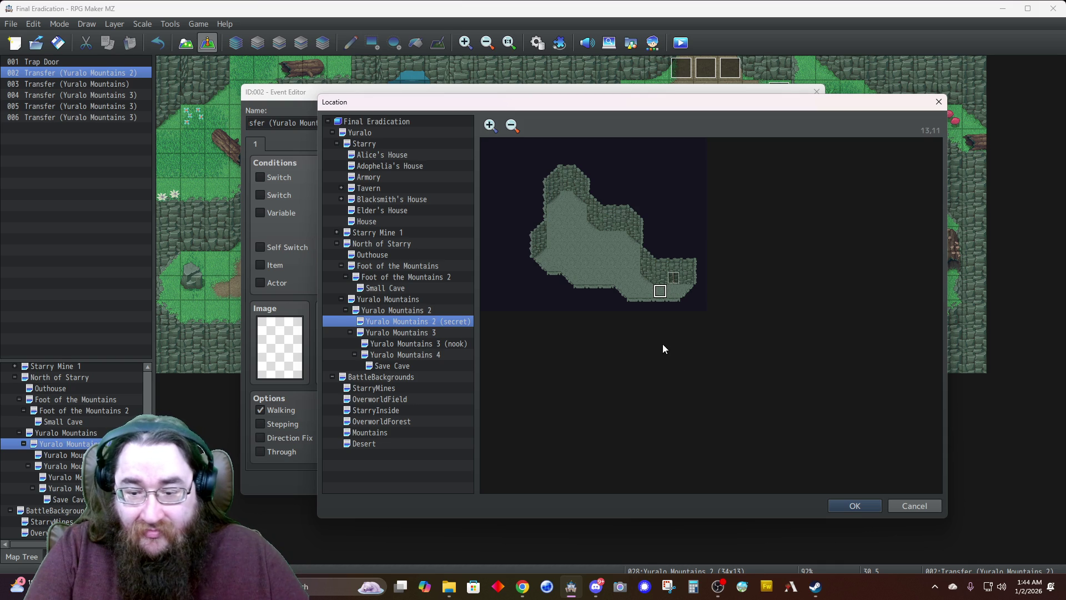
pyautogui.click(841, 504)
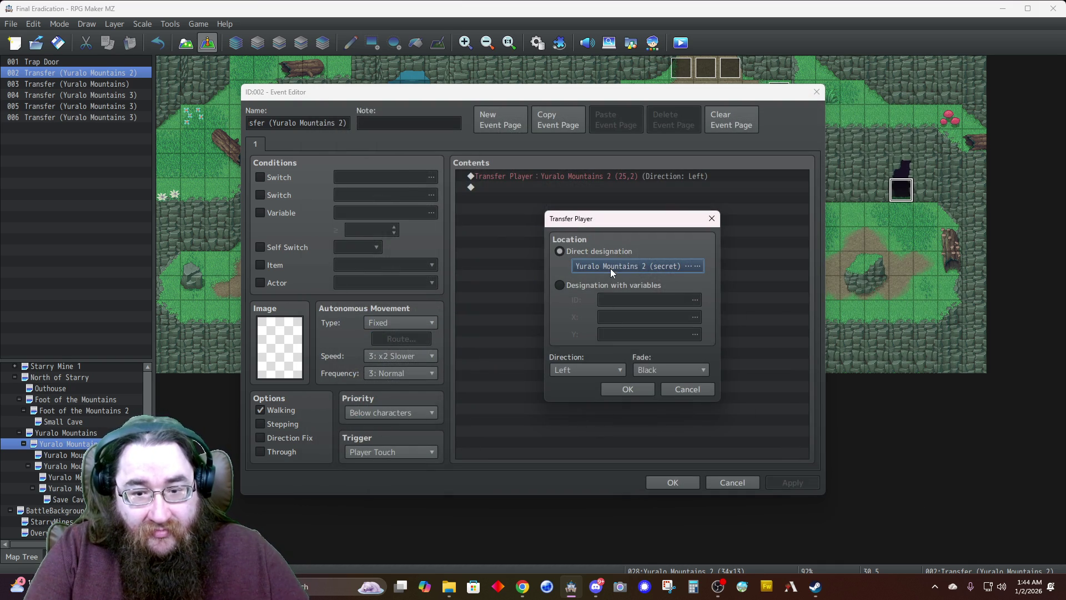
pyautogui.click(610, 267)
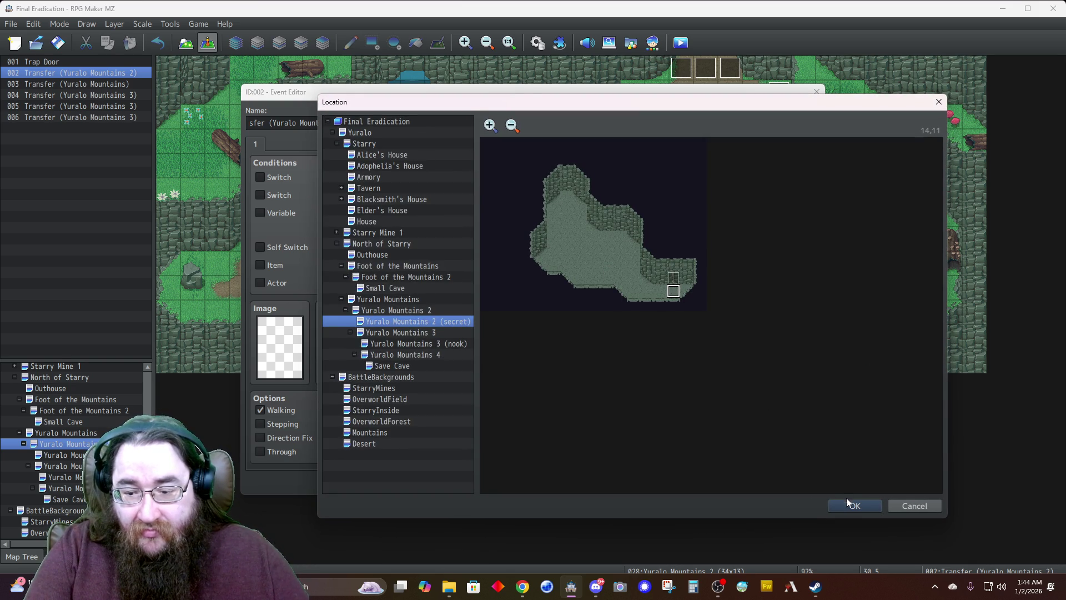
pyautogui.click(846, 502)
pyautogui.click(625, 391)
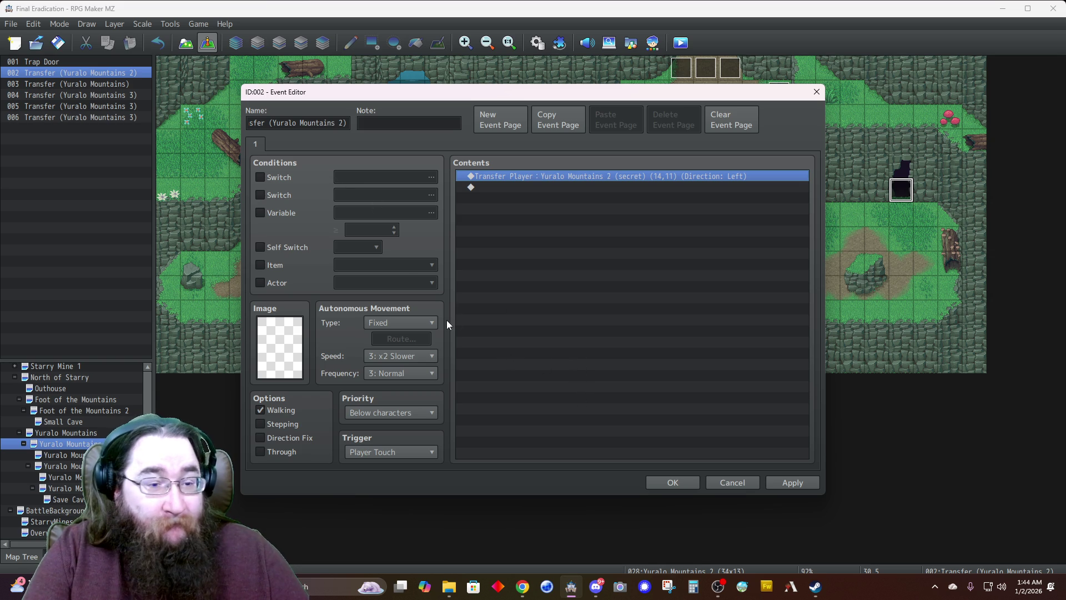
# Append '(secret))' to the event name and save it
pyautogui.click(327, 120)
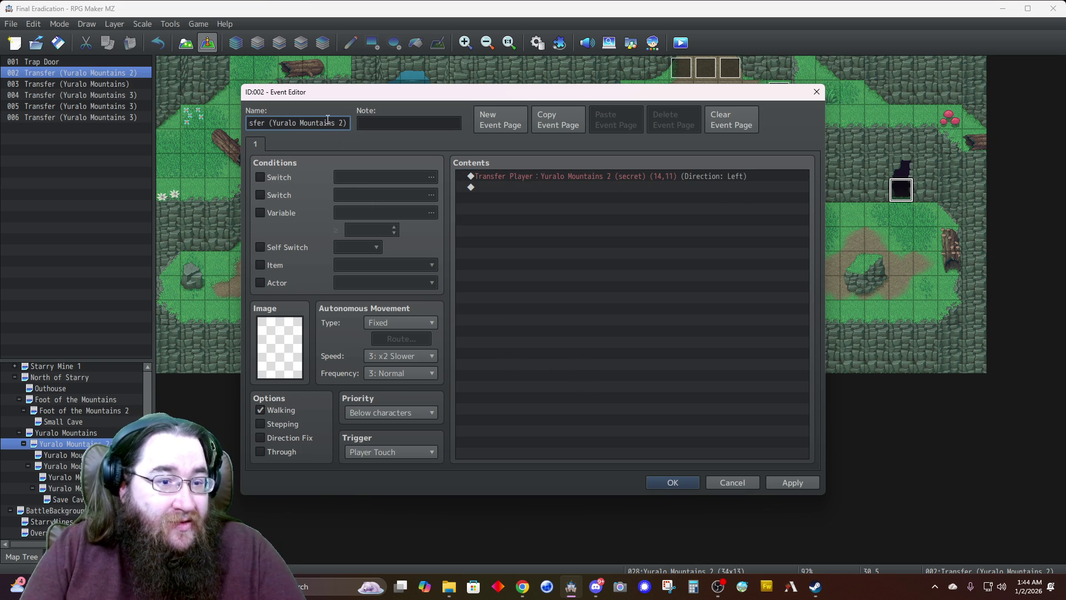
pyautogui.write('(sec')
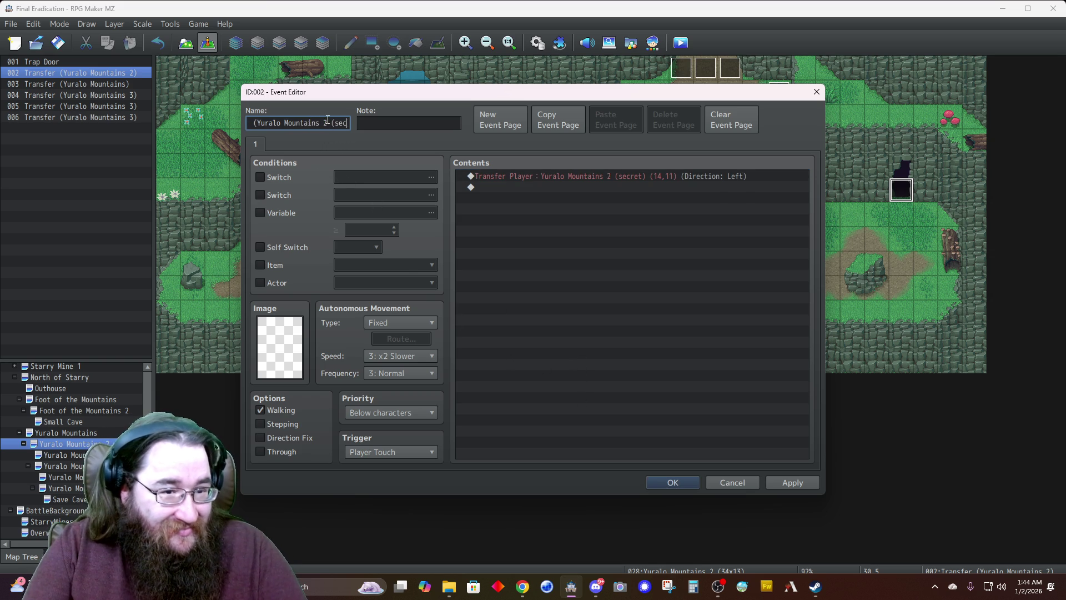
pyautogui.write('ret))')
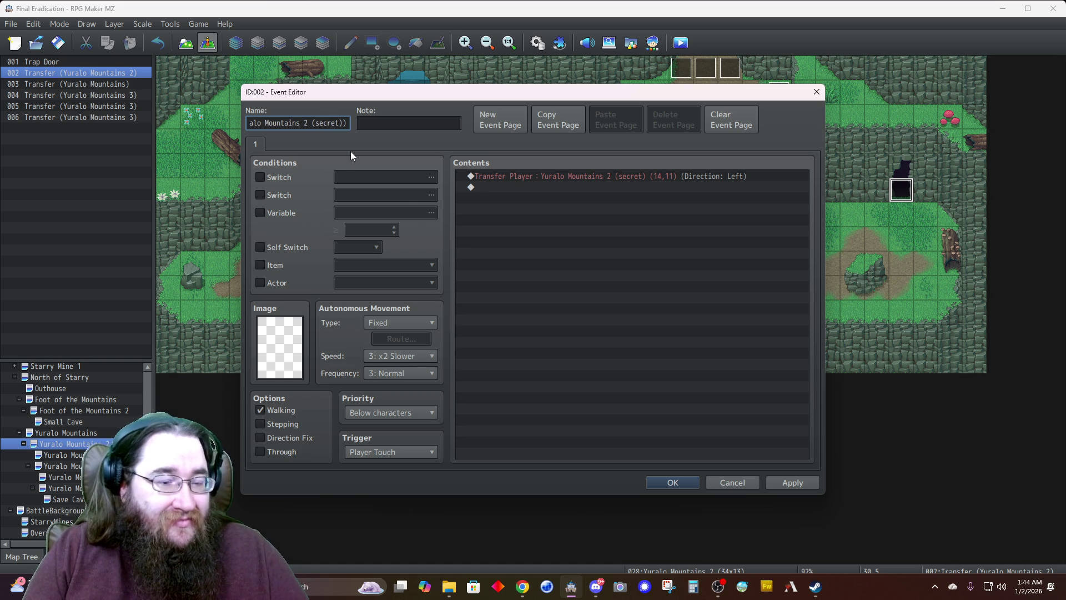
pyautogui.click(658, 480)
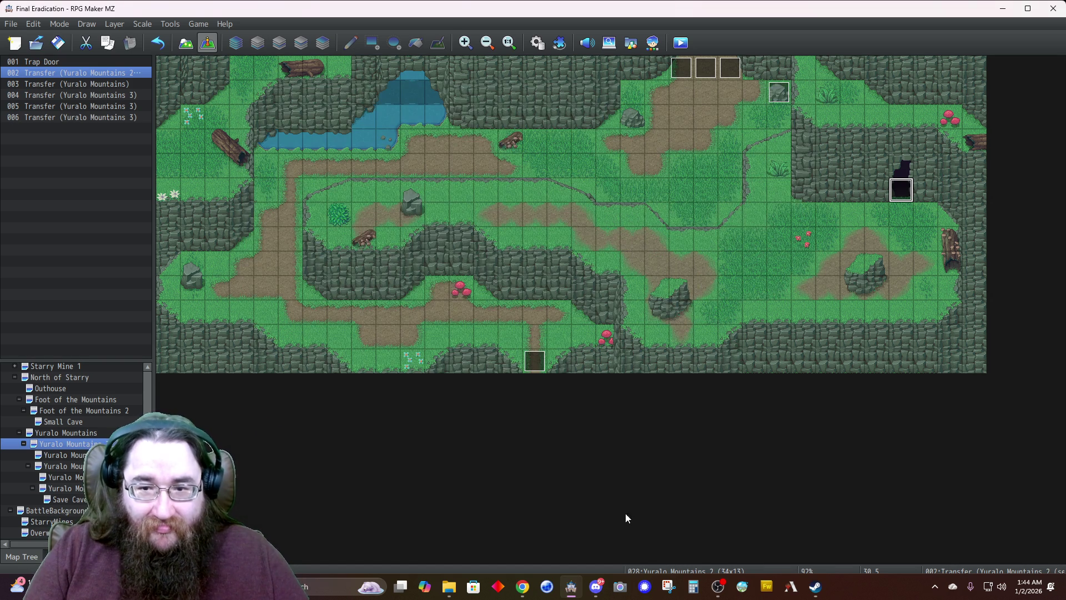
# Inspect the Trap Door event's second page and close it without changes
pyautogui.doubleClick(777, 94)
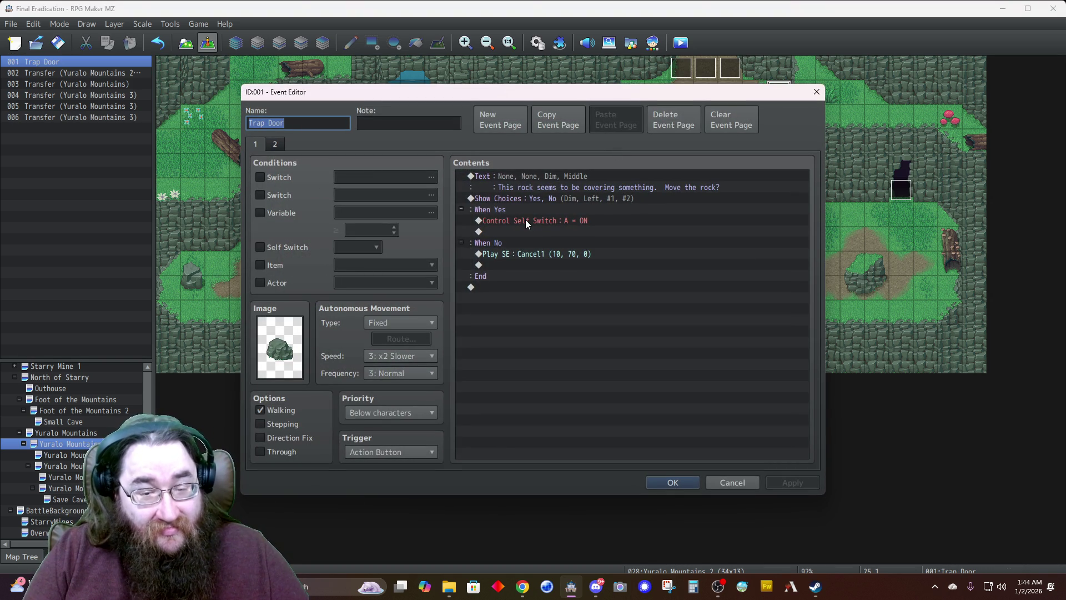
pyautogui.click(274, 144)
pyautogui.doubleClick(520, 175)
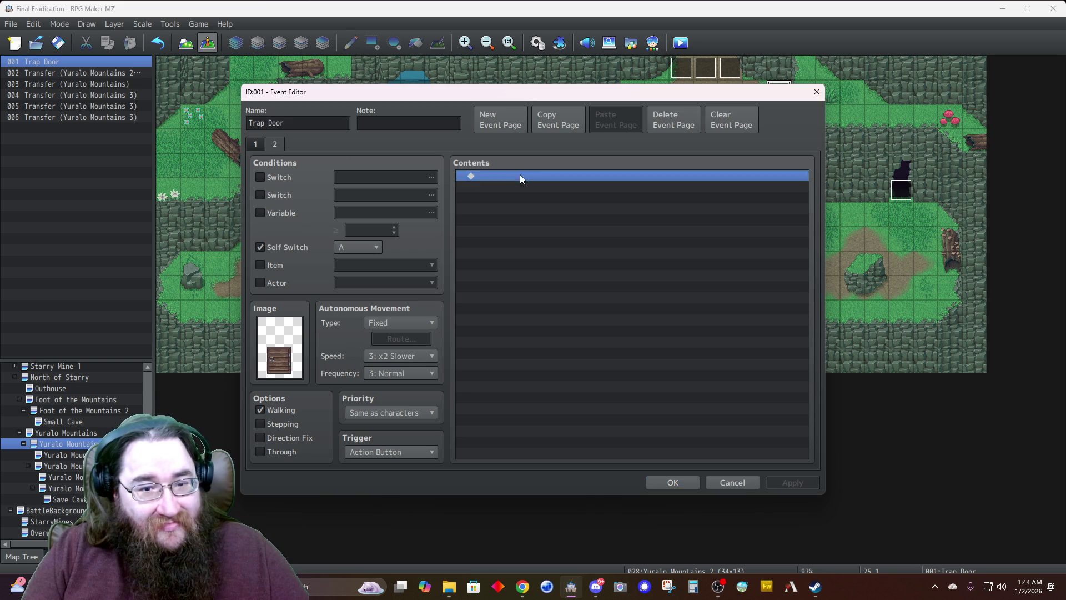
pyautogui.click(547, 180)
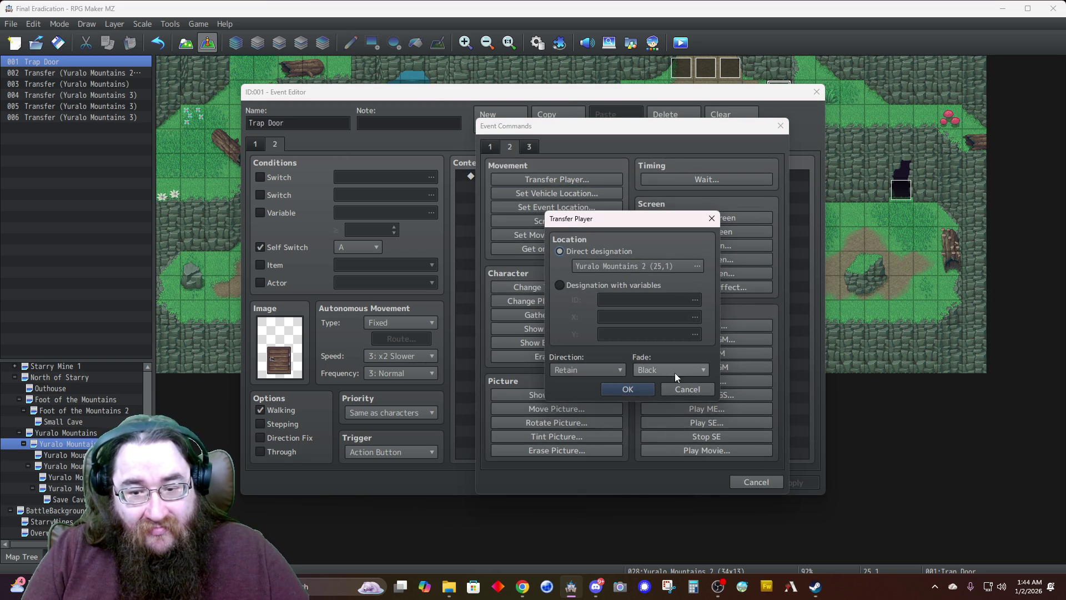
pyautogui.click(689, 391)
pyautogui.click(761, 482)
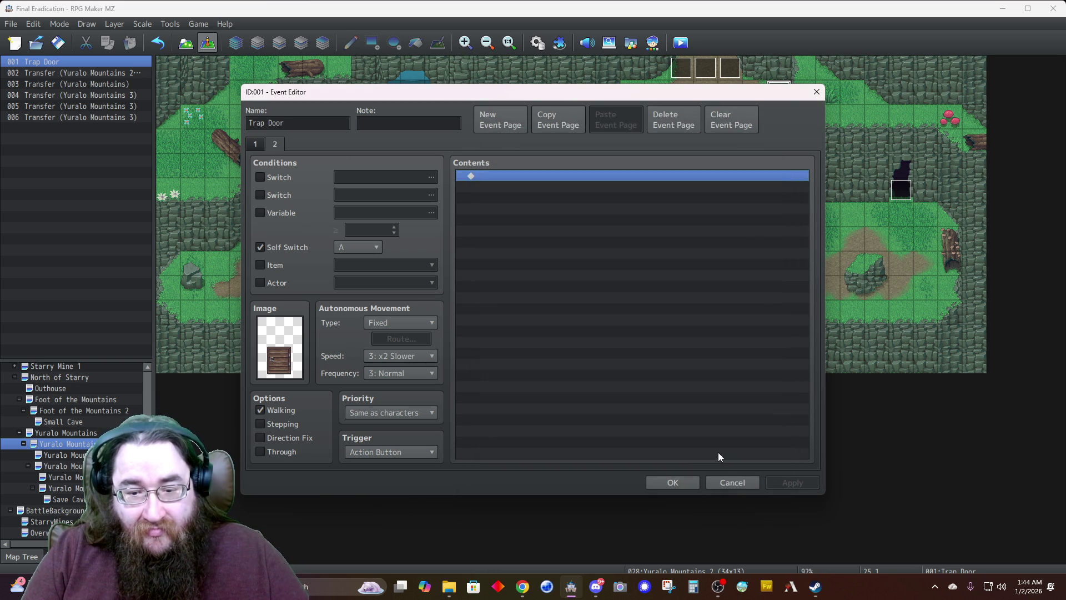
pyautogui.click(728, 483)
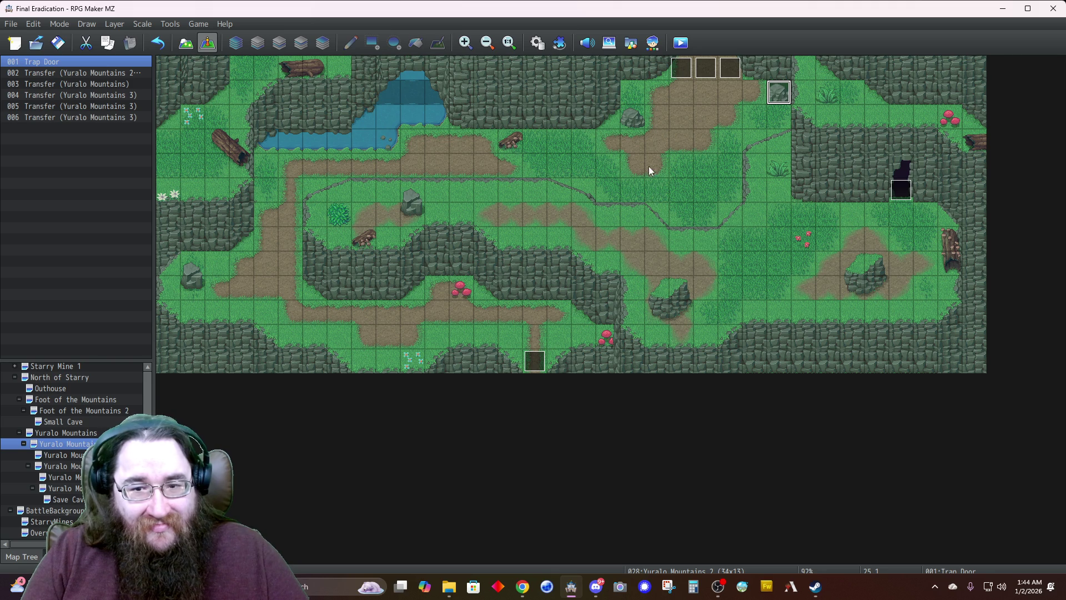
# Start a Quick Event Creation door on a grass tile
pyautogui.rightClick(651, 161)
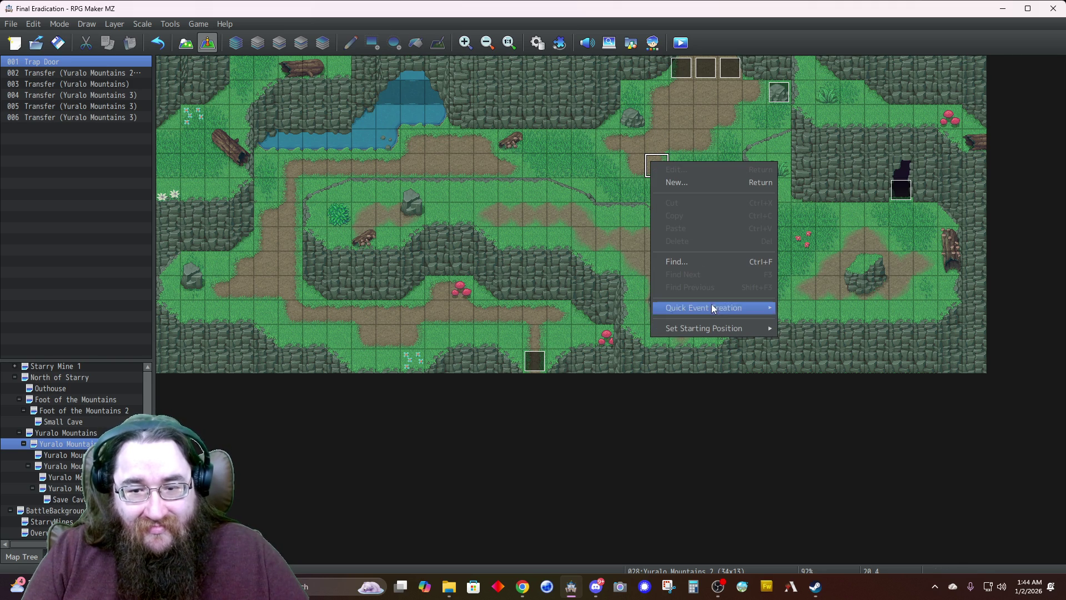
pyautogui.moveTo(725, 307)
pyautogui.click(814, 317)
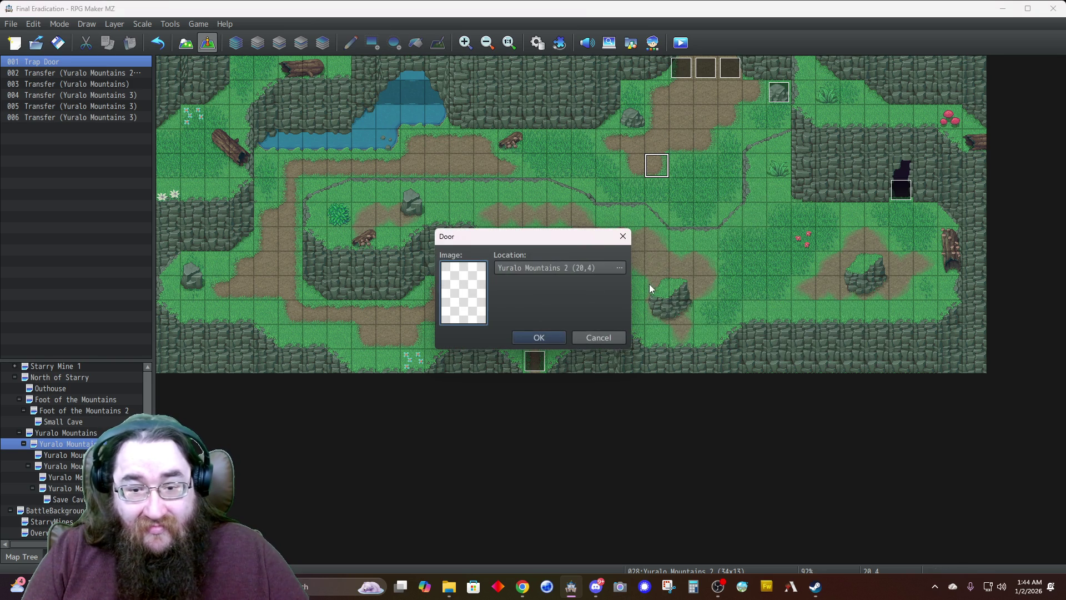
pyautogui.doubleClick(457, 297)
pyautogui.scroll(-5, 387, 299)
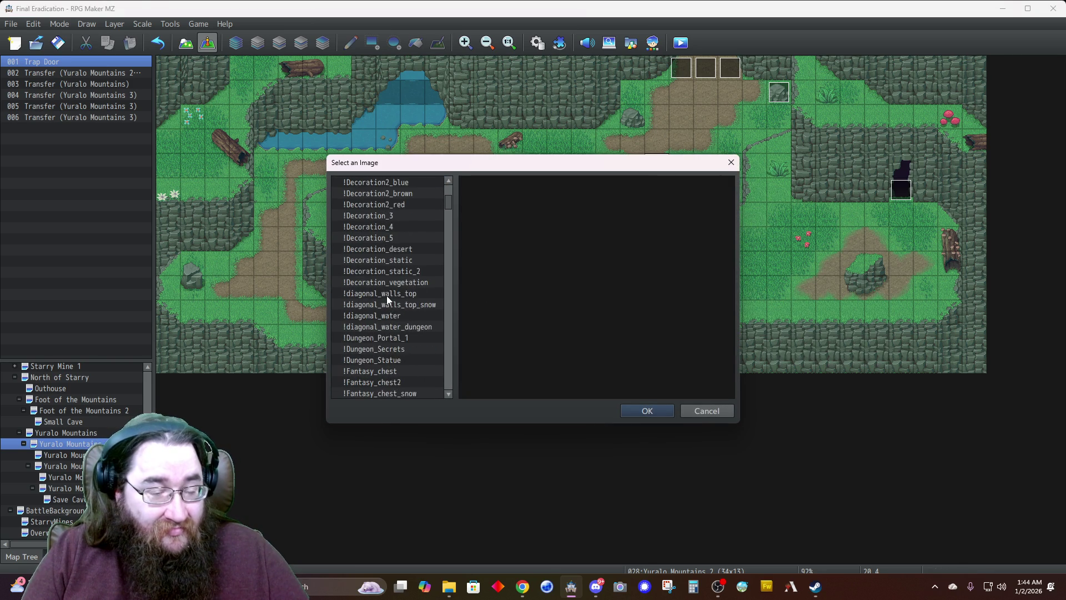
pyautogui.scroll(-2, 387, 295)
pyautogui.scroll(-2, 387, 299)
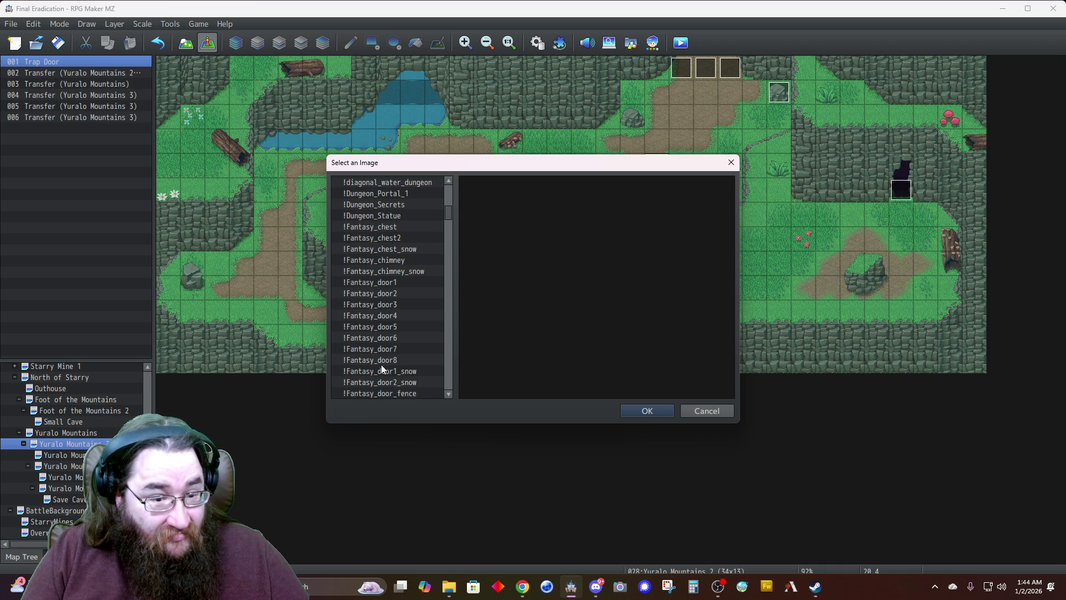
# Choose the !Fantasy_door2 wooden hatch as the door image
pyautogui.click(381, 370)
pyautogui.click(375, 305)
pyautogui.click(387, 283)
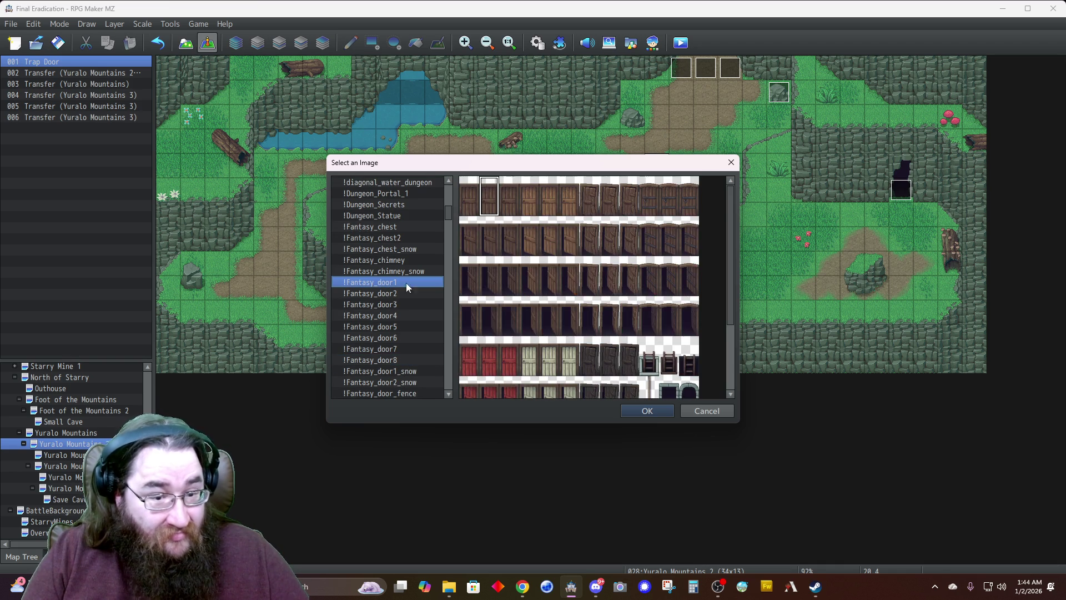
pyautogui.scroll(-3, 581, 302)
pyautogui.scroll(2, 581, 303)
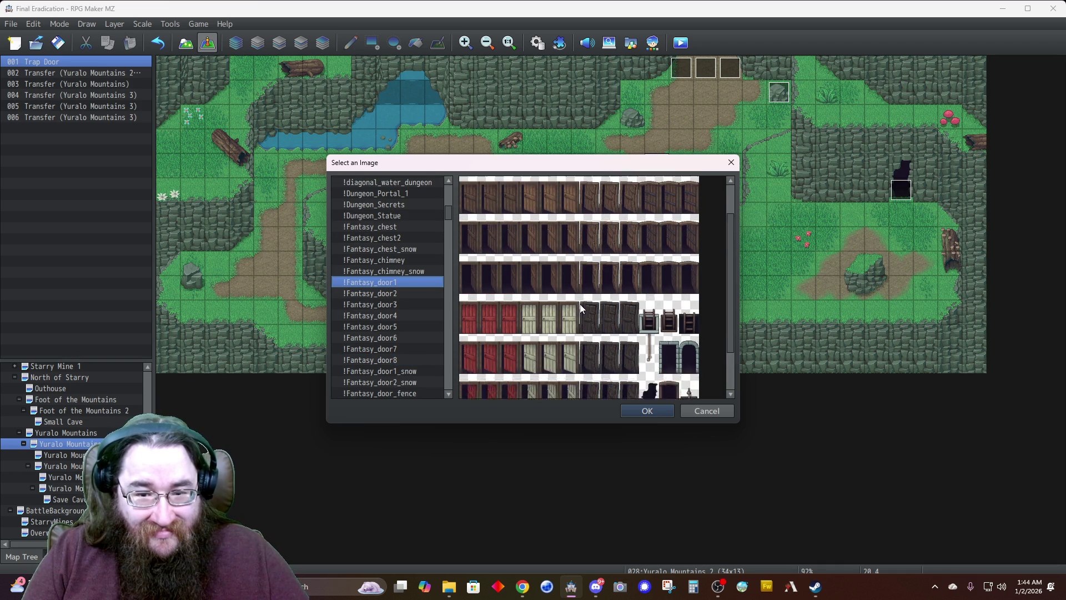
pyautogui.click(404, 292)
pyautogui.click(648, 214)
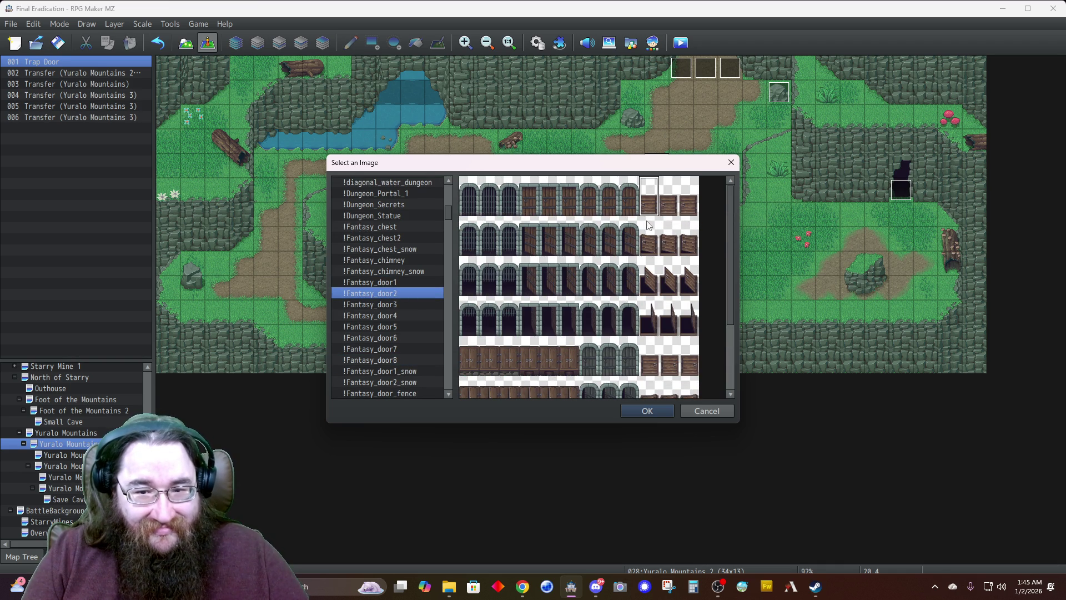
pyautogui.click(648, 412)
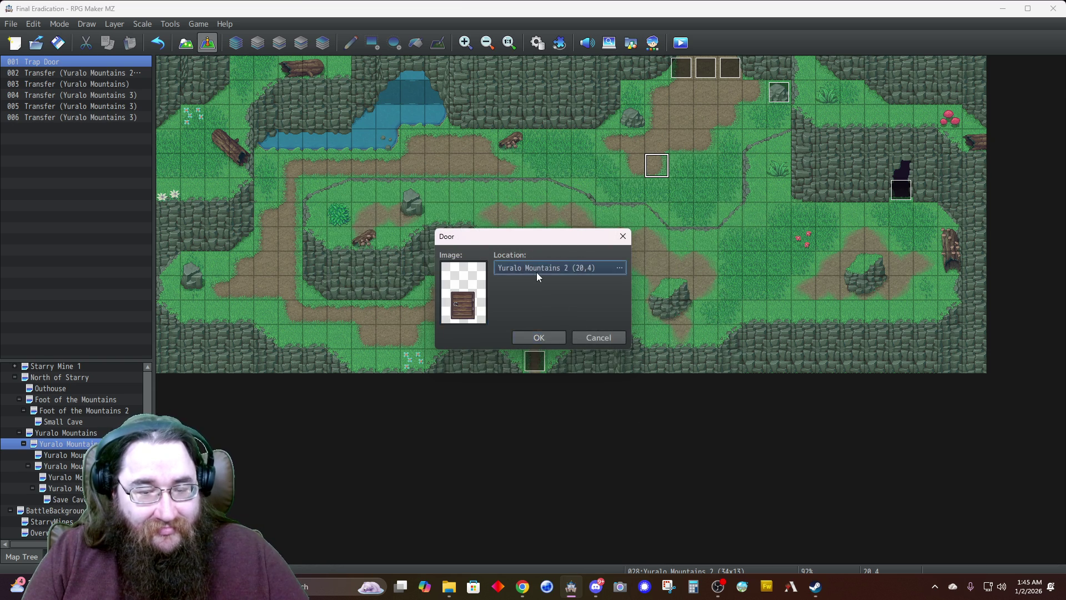
# Set the door's destination to Yuralo Mountains 2 (secret) at 6,4 and create it
pyautogui.click(537, 272)
pyautogui.click(326, 304)
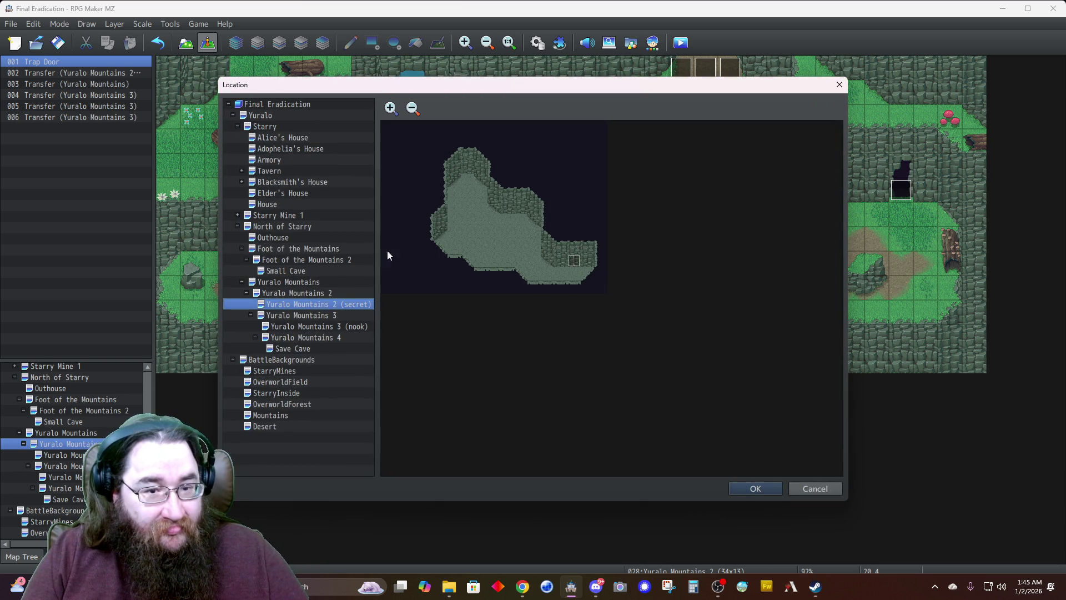
pyautogui.click(466, 182)
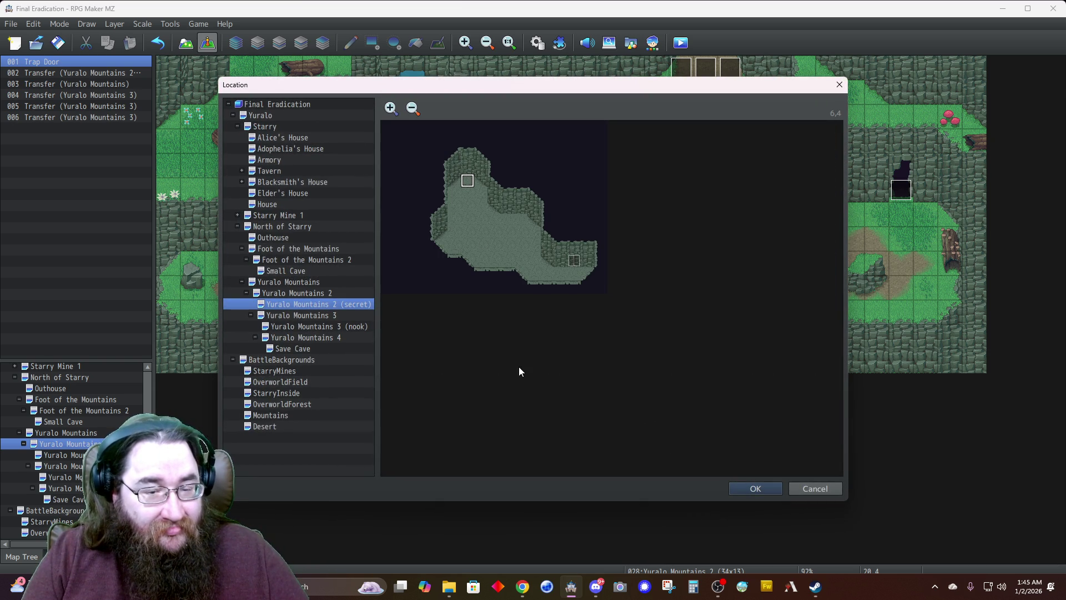
pyautogui.click(756, 490)
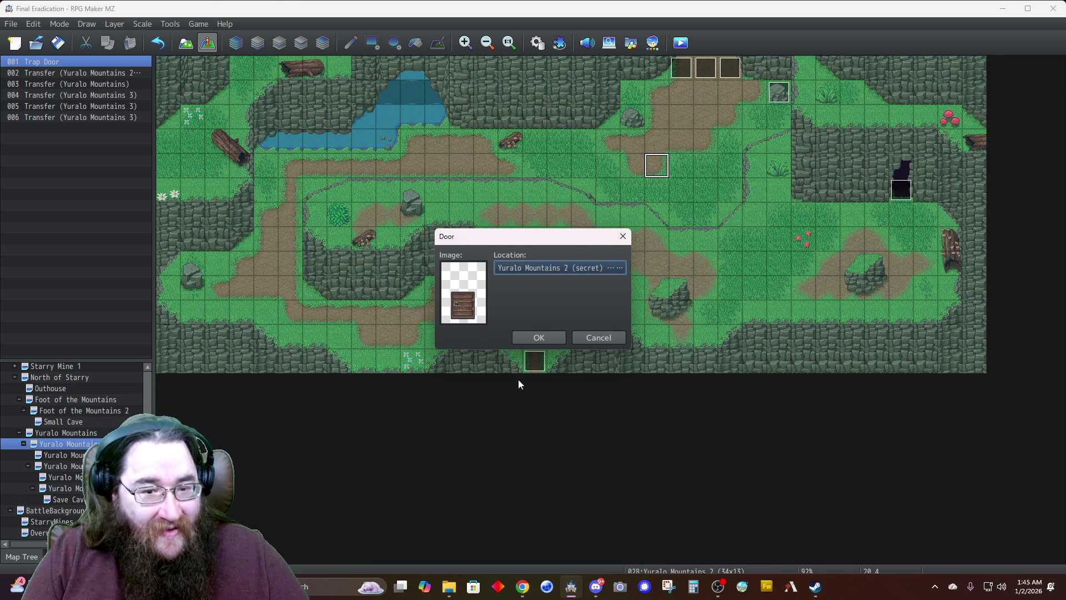
pyautogui.click(538, 337)
# Change the door's Open1 sound to volume 10 and pitch 70
pyautogui.doubleClick(661, 165)
pyautogui.click(567, 174)
pyautogui.rightClick(555, 175)
pyautogui.click(560, 192)
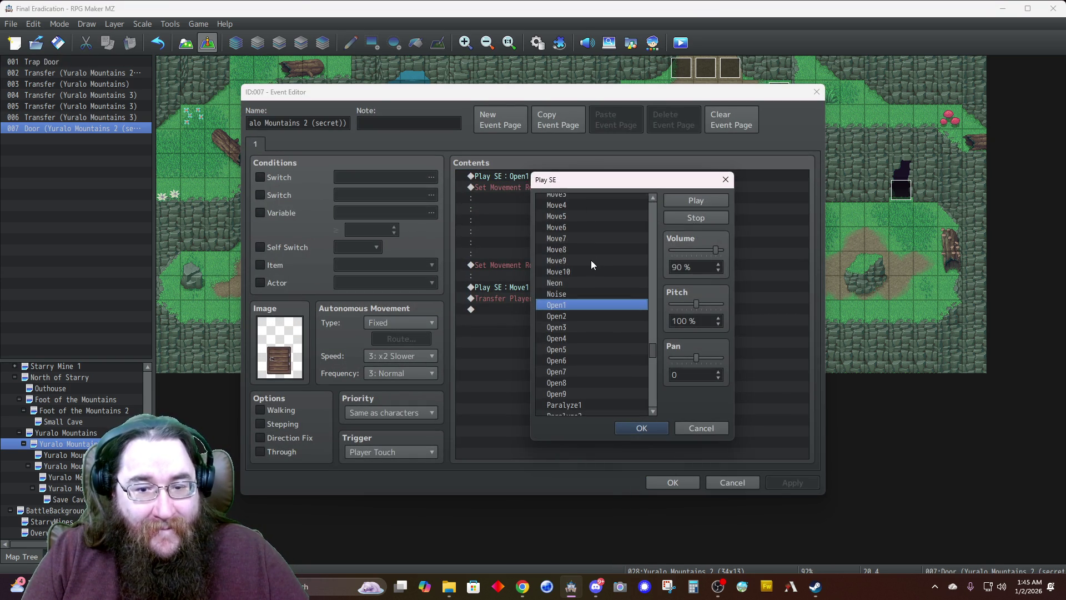
pyautogui.doubleClick(692, 267)
pyautogui.write('10')
pyautogui.press('Tab')
pyautogui.write('70')
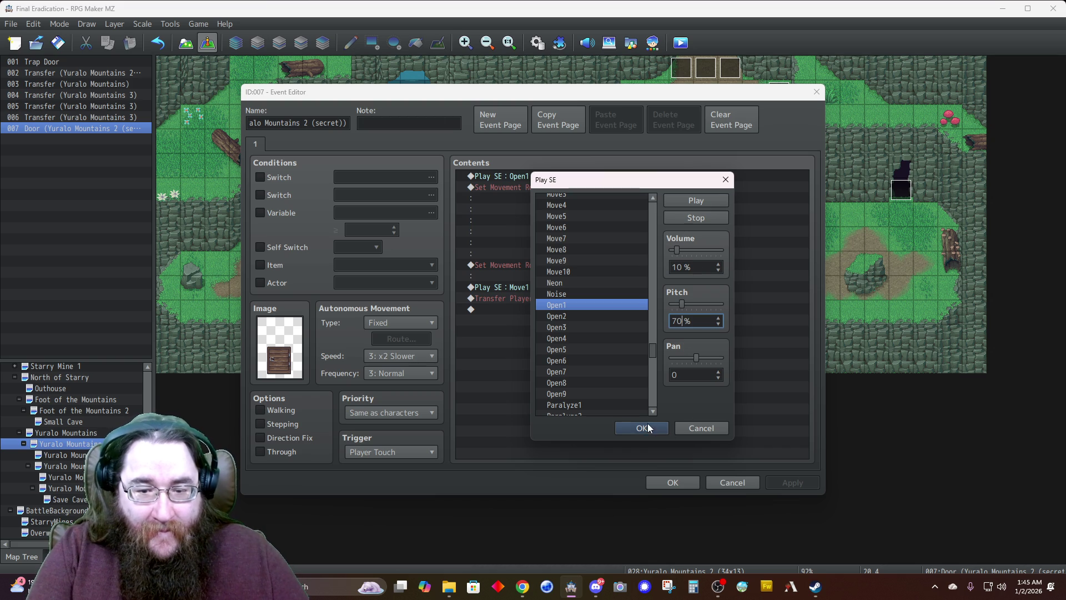
pyautogui.click(641, 427)
# Delete the Move1 sound, remove all the door's commands, and save the event
pyautogui.click(519, 290)
pyautogui.press('Delete')
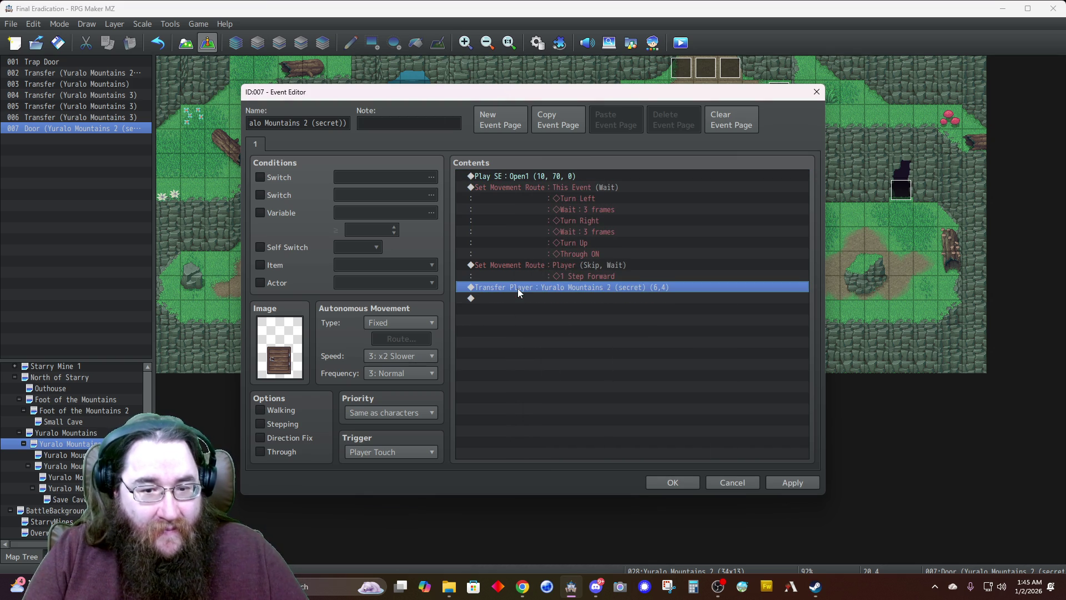
pyautogui.hotkey('ctrl', 'a')
pyautogui.press('Delete')
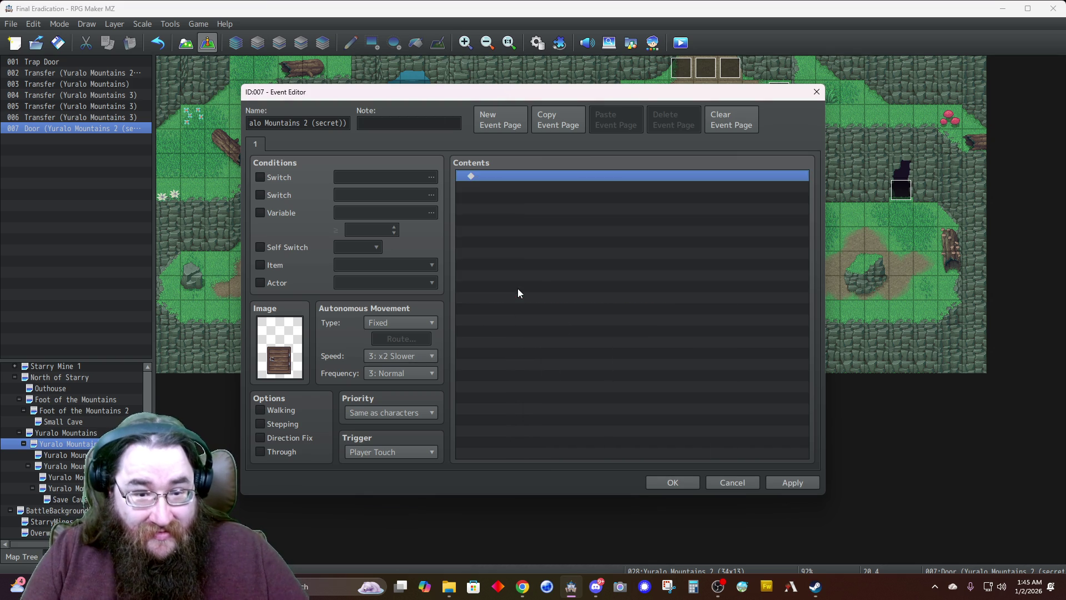
pyautogui.click(664, 482)
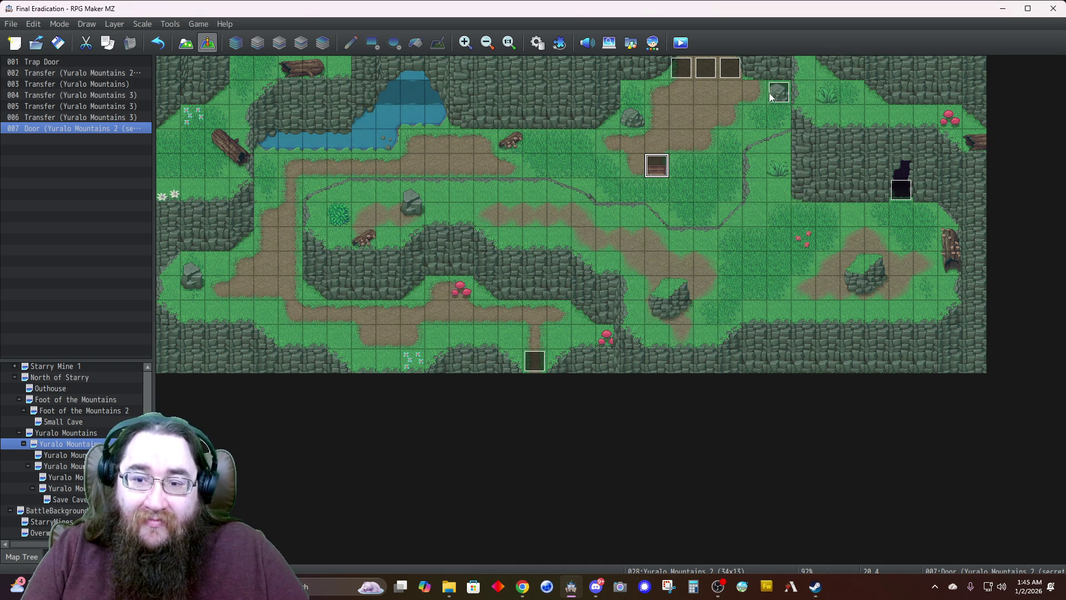
# Paste the door's commands into page 2 of the Trap Door event and save it
pyautogui.click(780, 96)
pyautogui.doubleClick(781, 97)
pyautogui.click(275, 145)
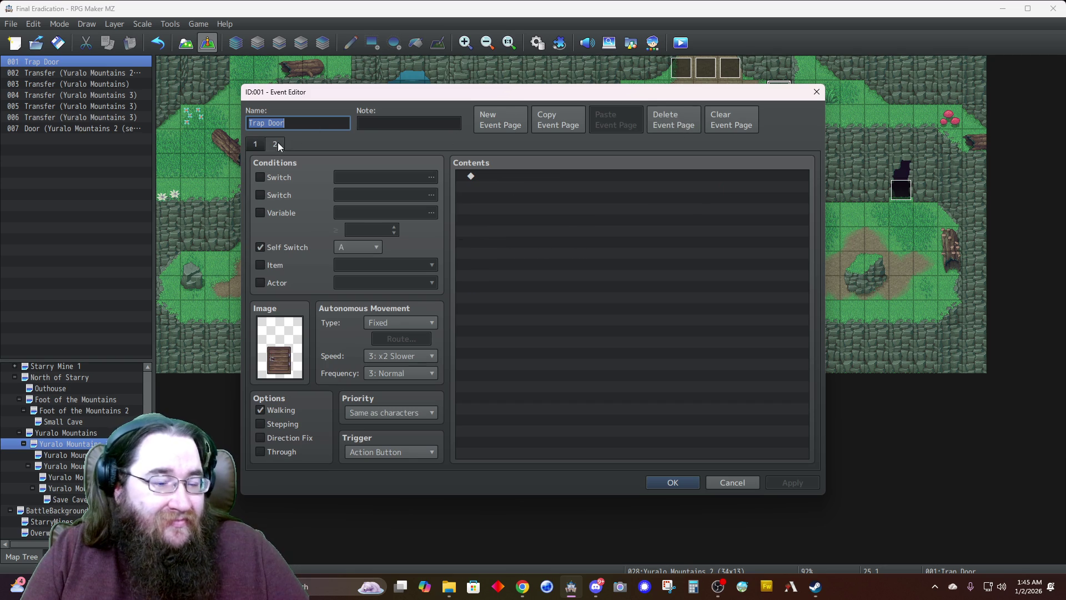
pyautogui.click(519, 175)
pyautogui.hotkey('ctrl', 'v')
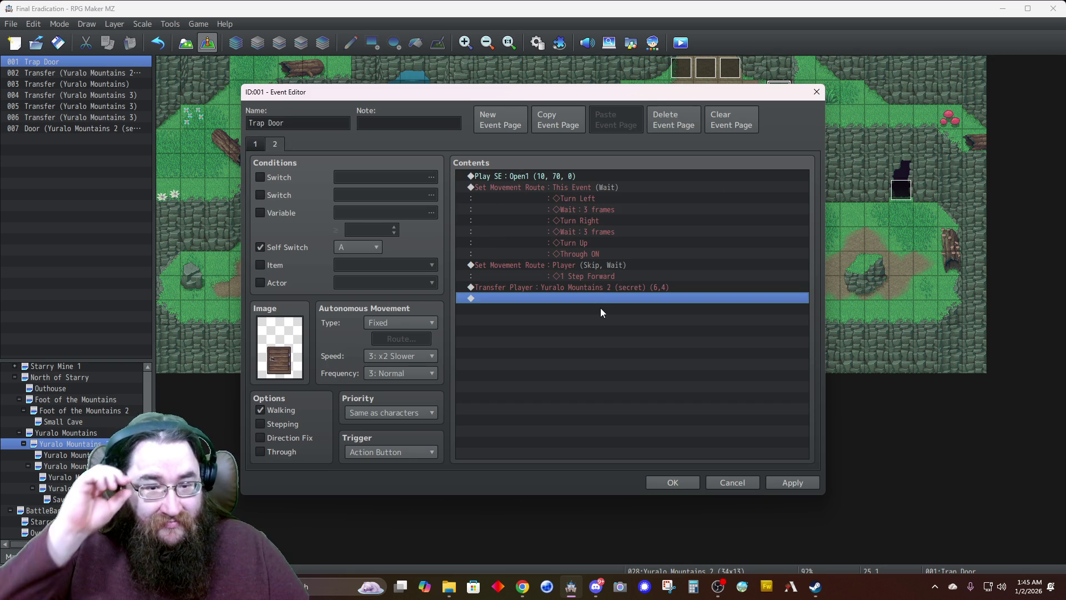
pyautogui.click(668, 483)
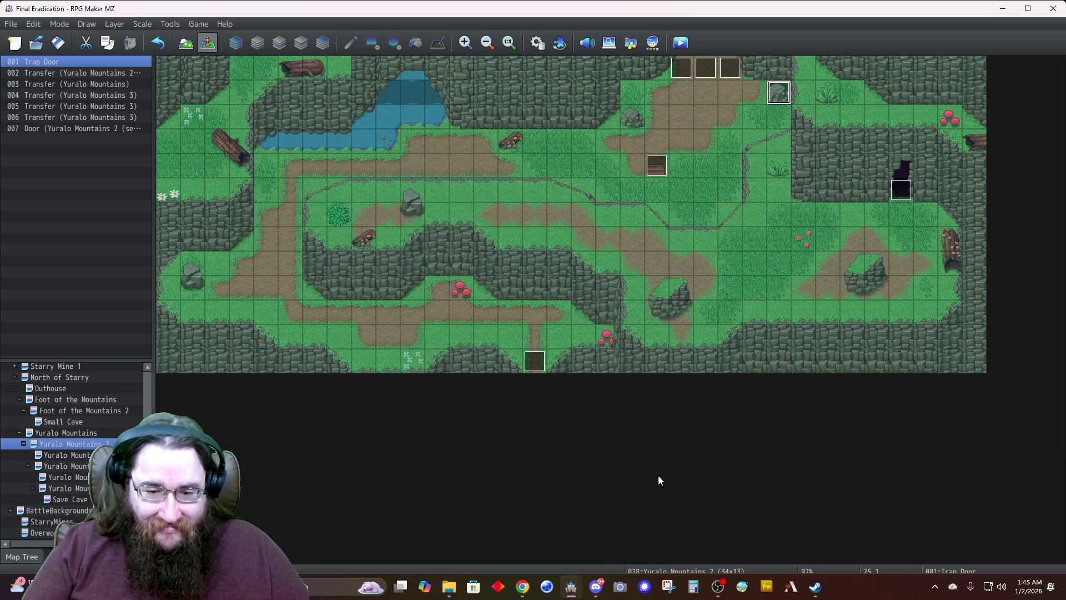
# Delete the leftover door event and turn on Direction Fix on both Trap Door pages
pyautogui.click(656, 166)
pyautogui.press('Delete')
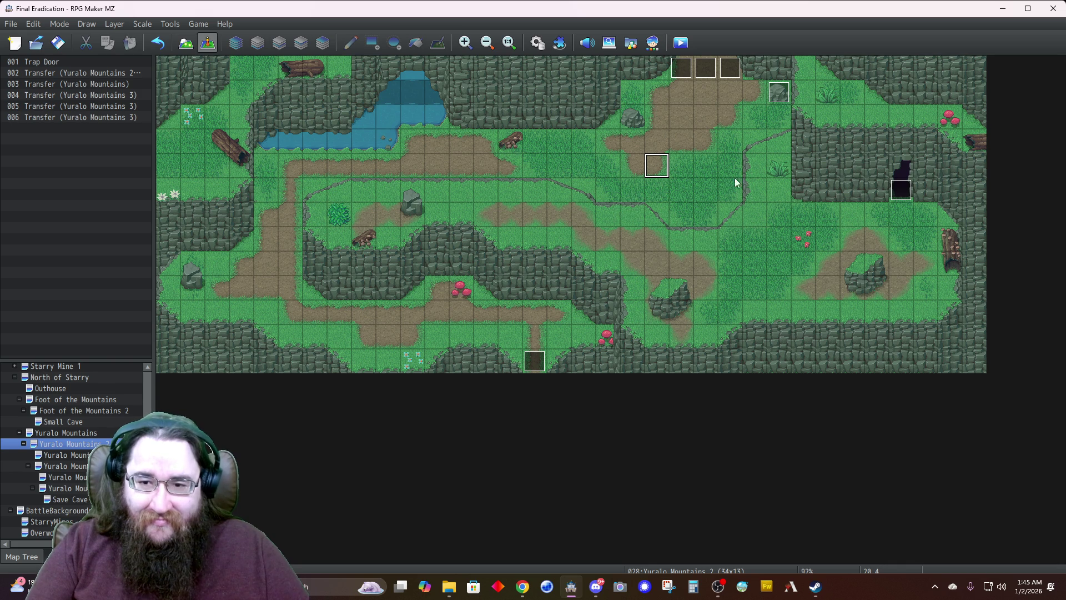
pyautogui.doubleClick(781, 93)
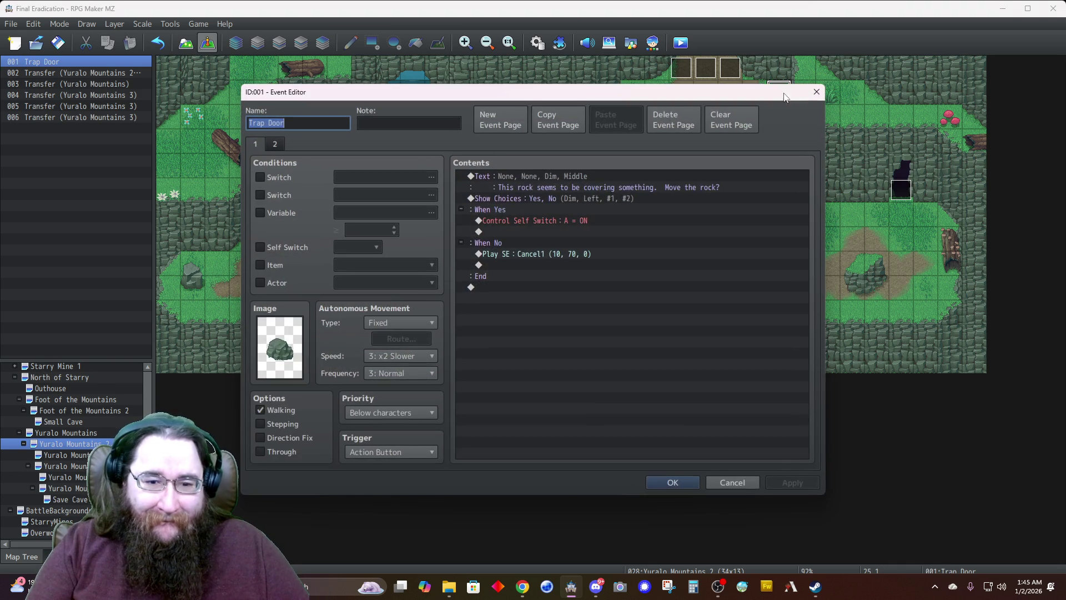
pyautogui.click(283, 440)
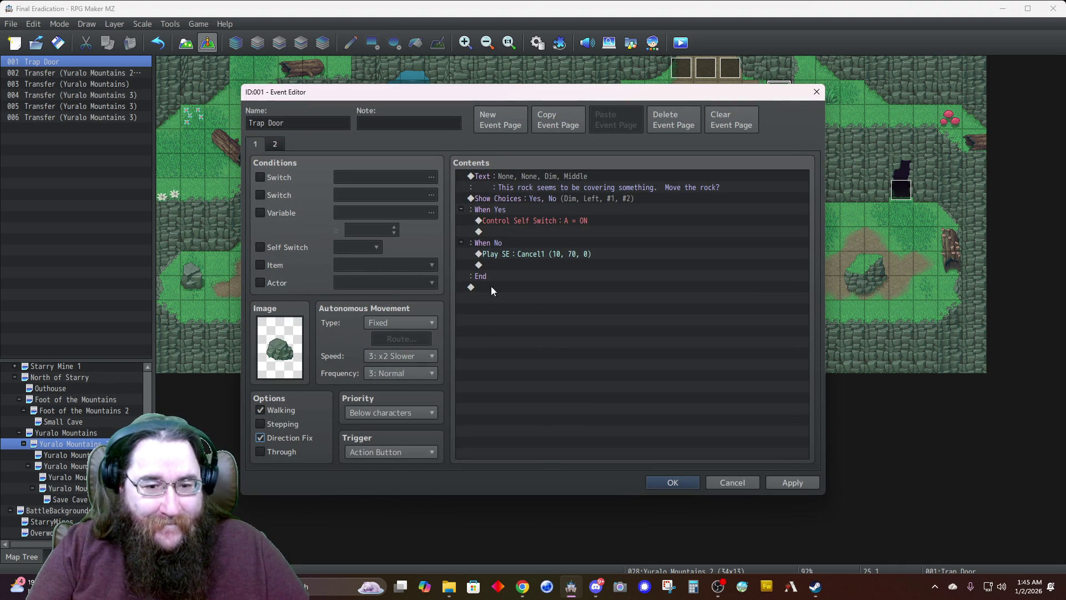
pyautogui.click(275, 145)
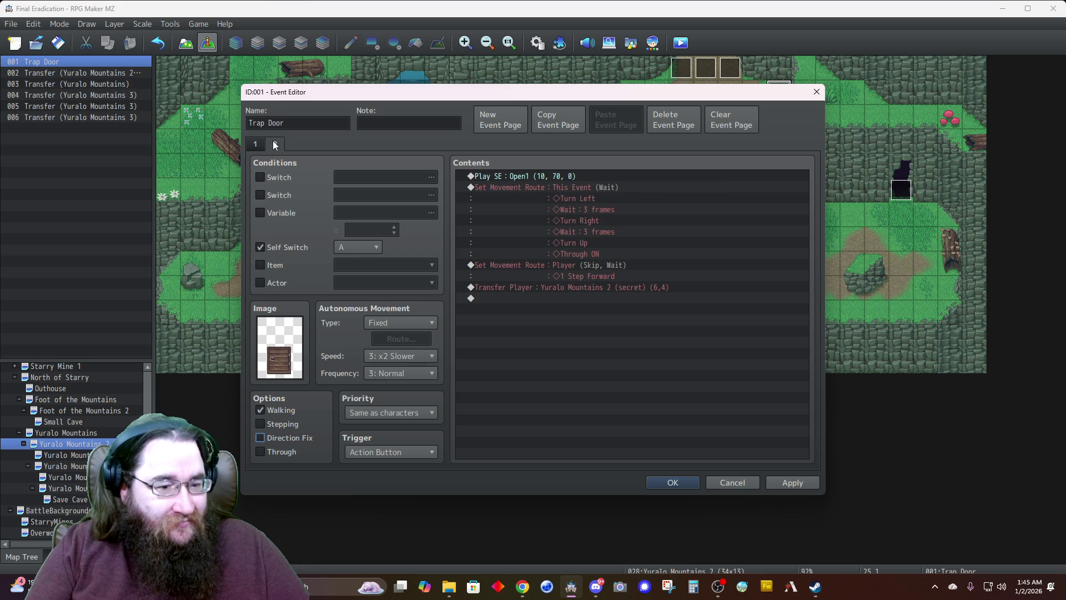
pyautogui.click(262, 438)
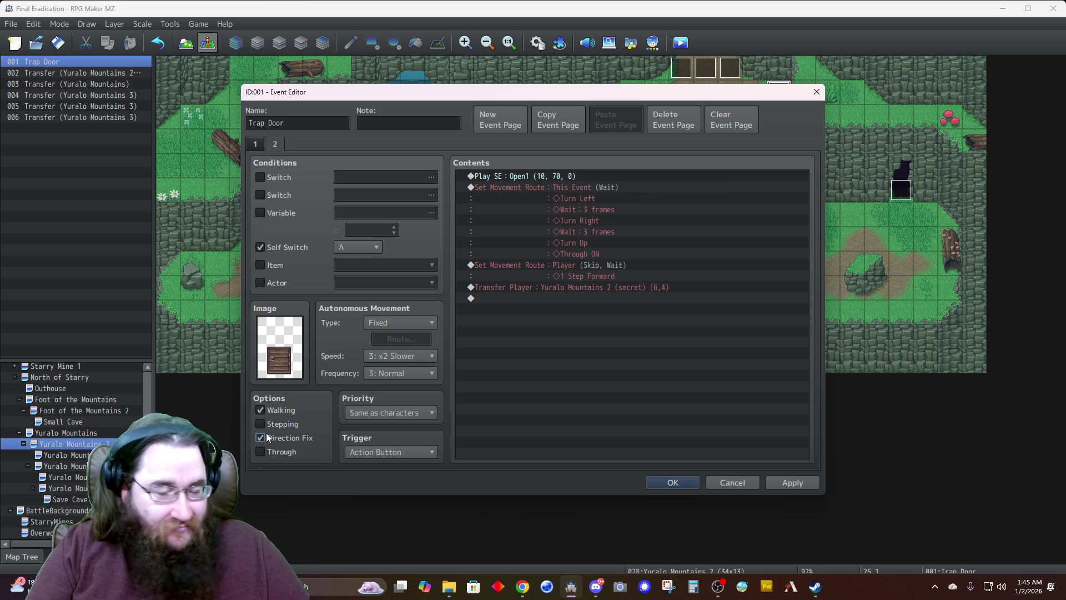
pyautogui.click(672, 482)
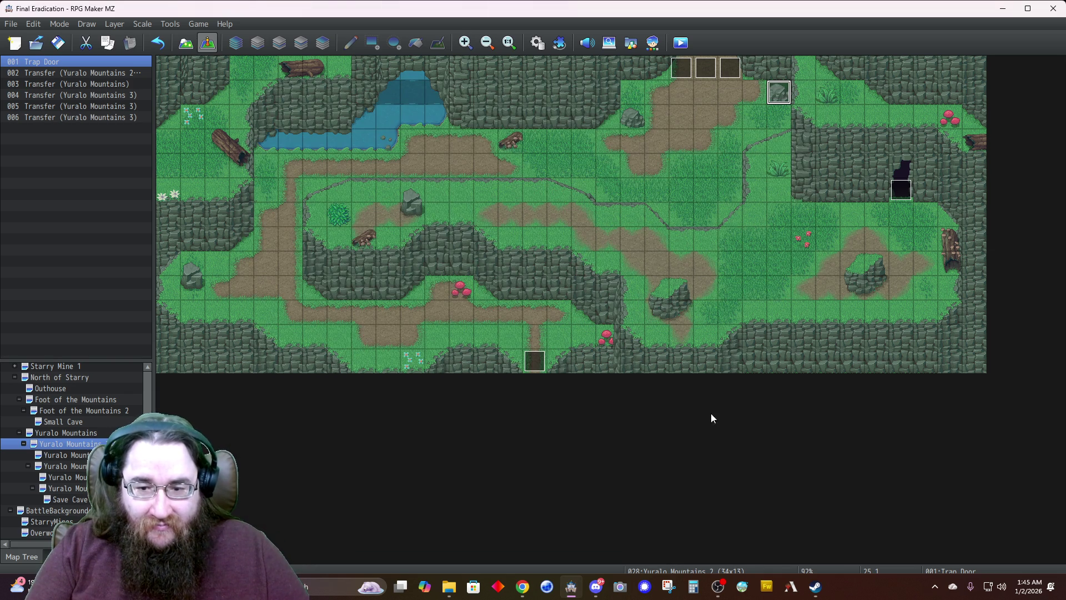
# Create a trial Quick Event Door on the tile, inspect it, then delete it
pyautogui.rightClick(725, 294)
pyautogui.moveTo(783, 434)
pyautogui.click(873, 449)
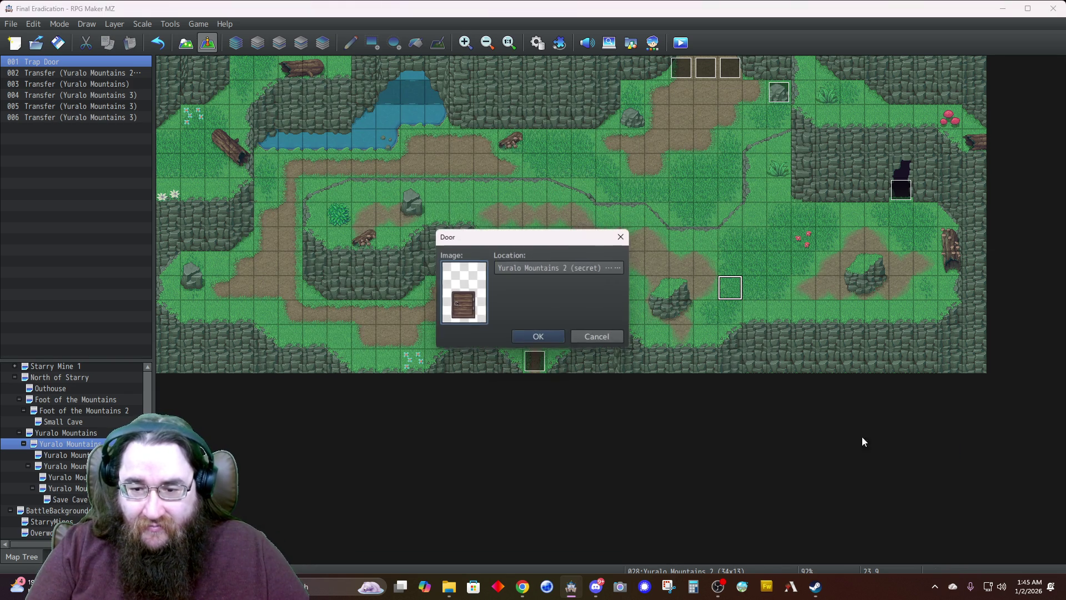
pyautogui.click(538, 335)
pyautogui.doubleClick(727, 294)
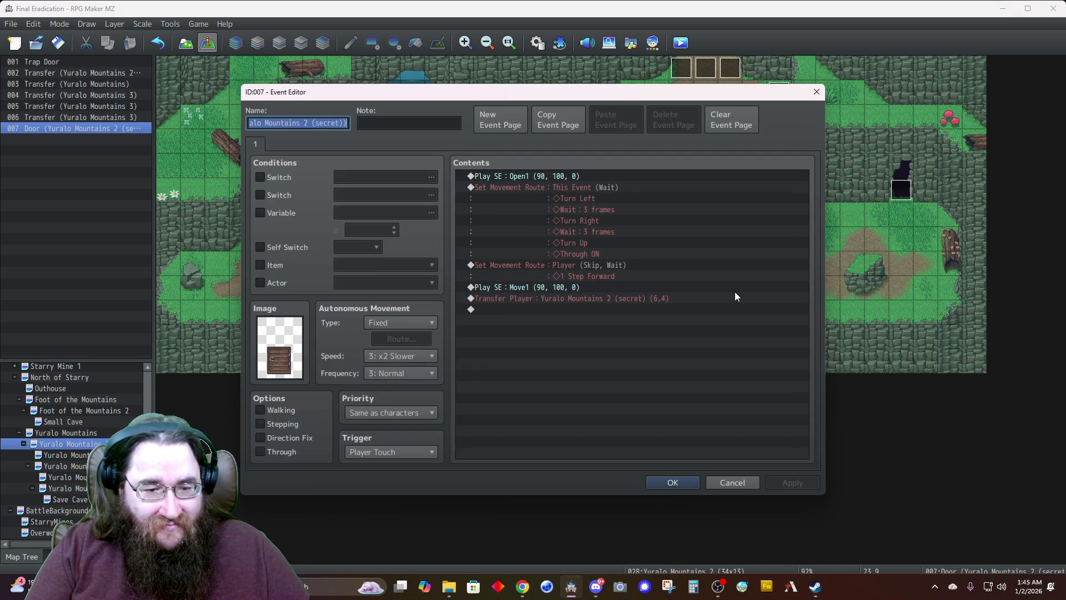
pyautogui.click(735, 482)
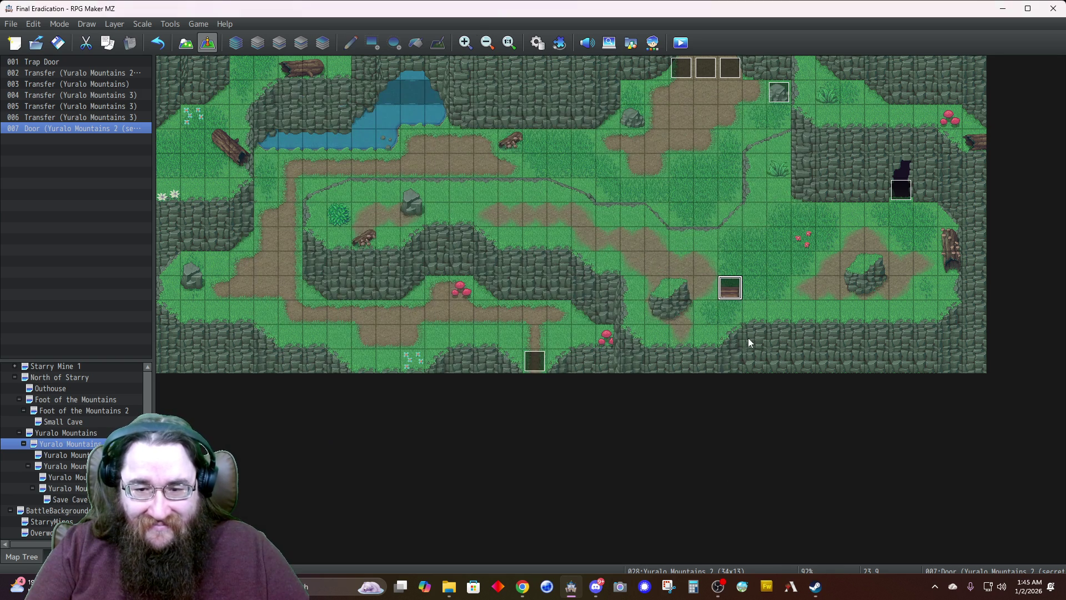
pyautogui.press('Delete')
# Toggle Direction Fix on the Trap Door event's page 2 and save the event
pyautogui.doubleClick(780, 93)
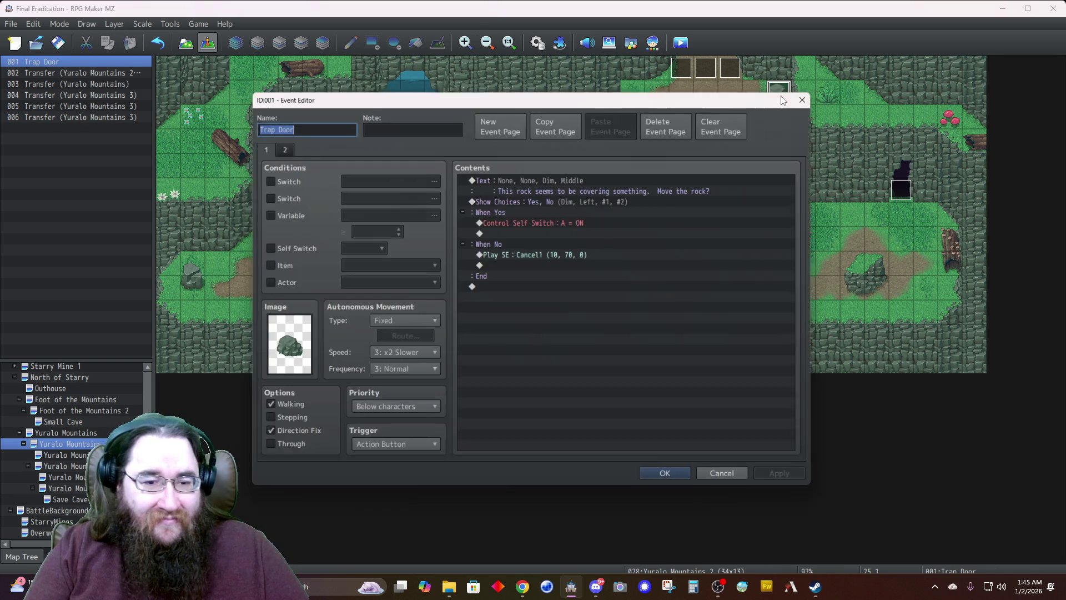
pyautogui.click(276, 144)
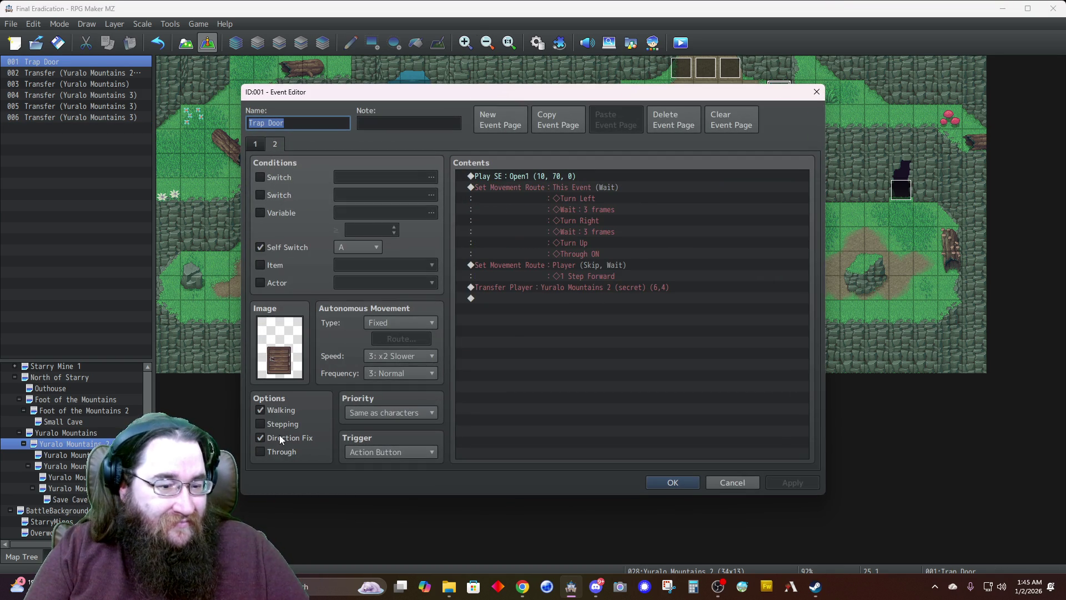
pyautogui.click(274, 438)
pyautogui.click(661, 480)
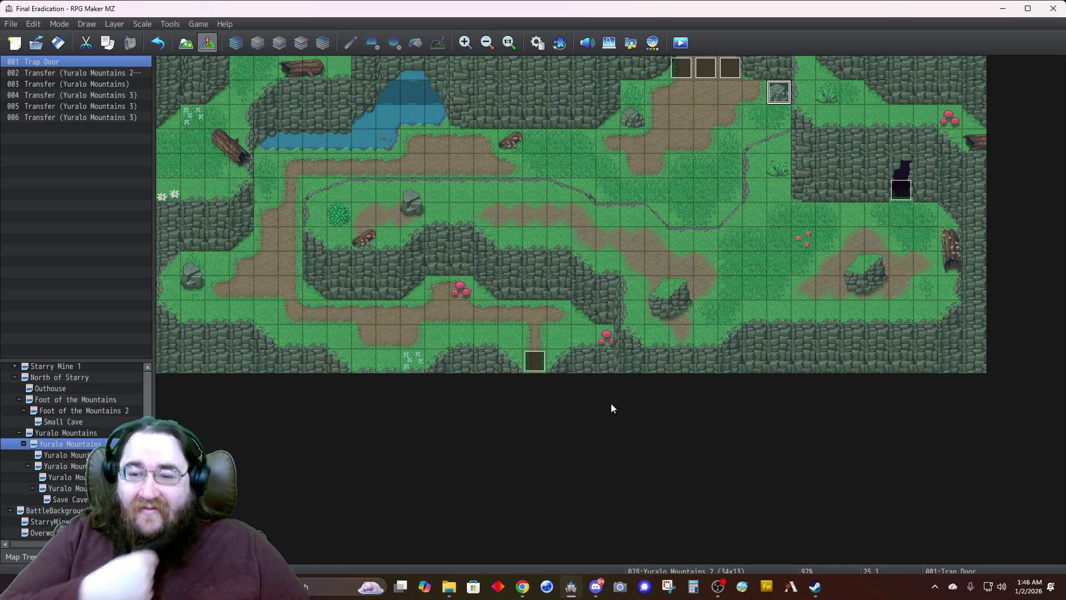
pyautogui.click(65, 455)
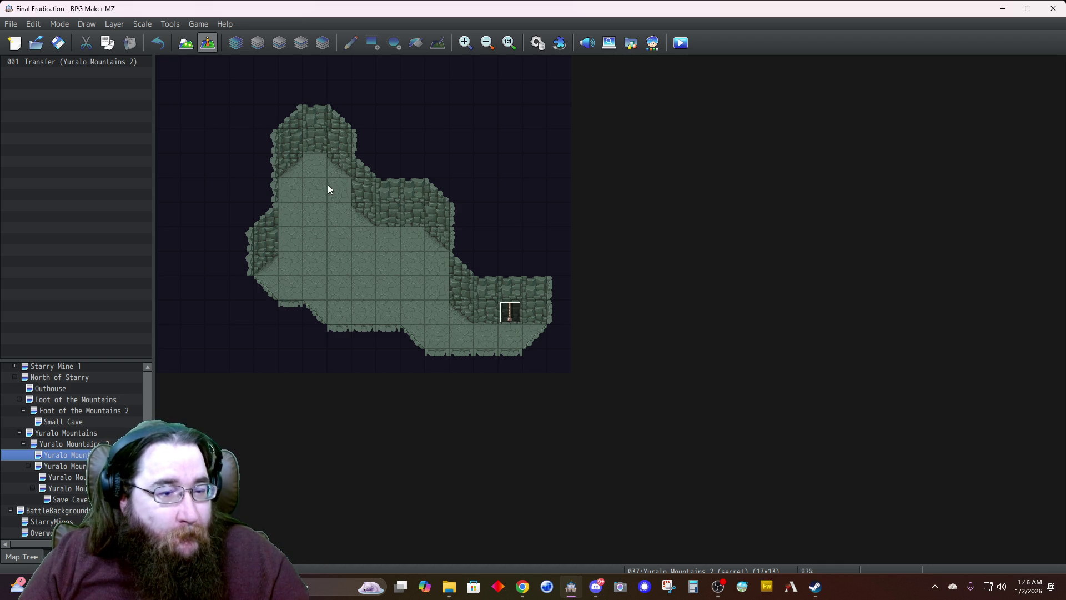
# Switch to map tile editing and pick the three-tile-tall ladder from tile page C
pyautogui.press('F5')
pyautogui.scroll(10, 47, 299)
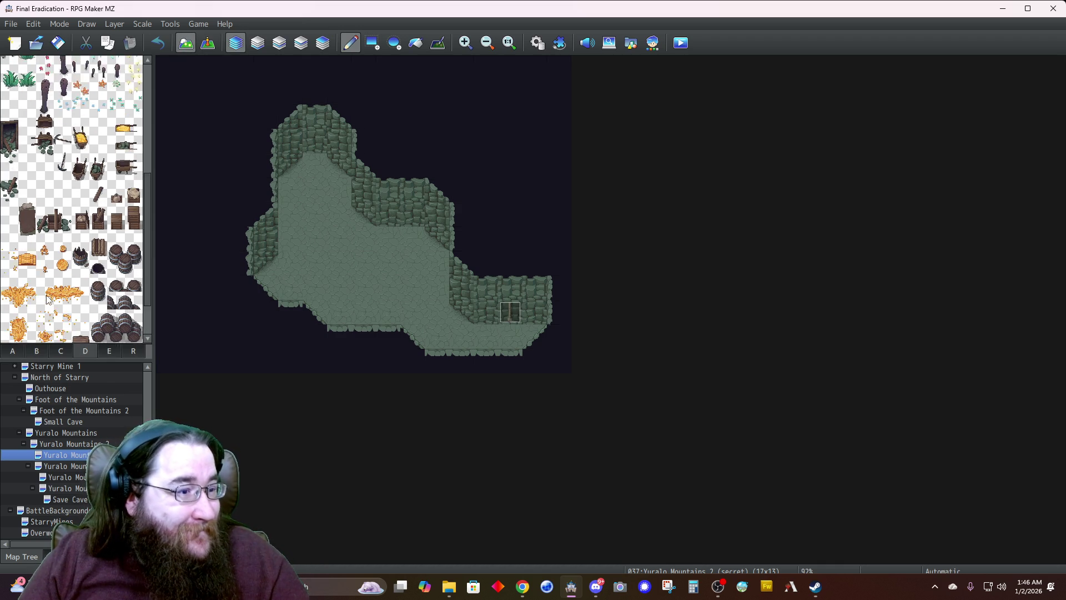
pyautogui.scroll(-10, 46, 299)
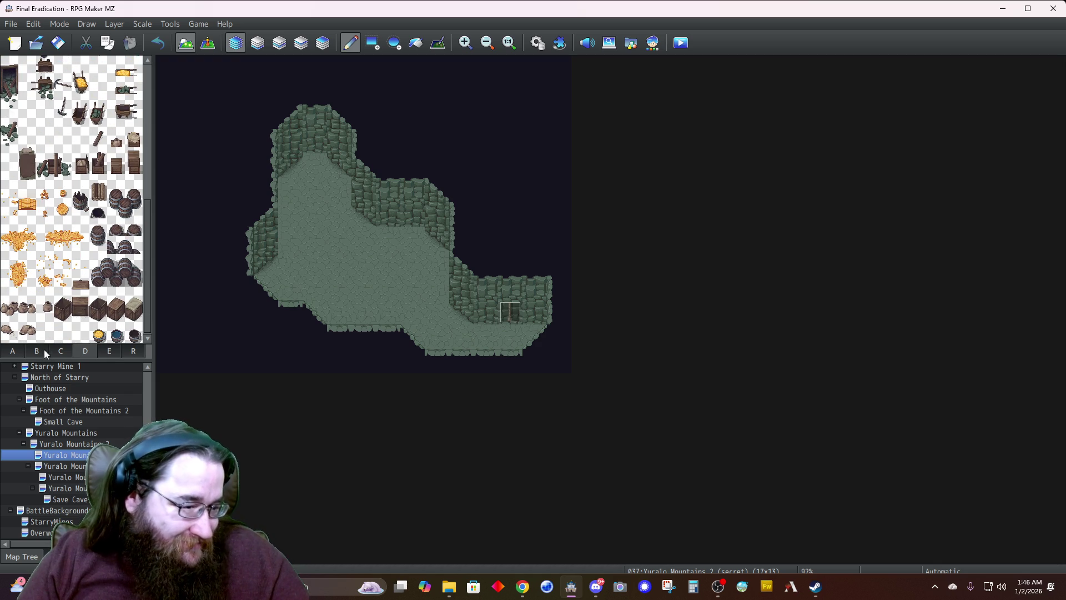
pyautogui.click(60, 350)
pyautogui.scroll(-5, 61, 257)
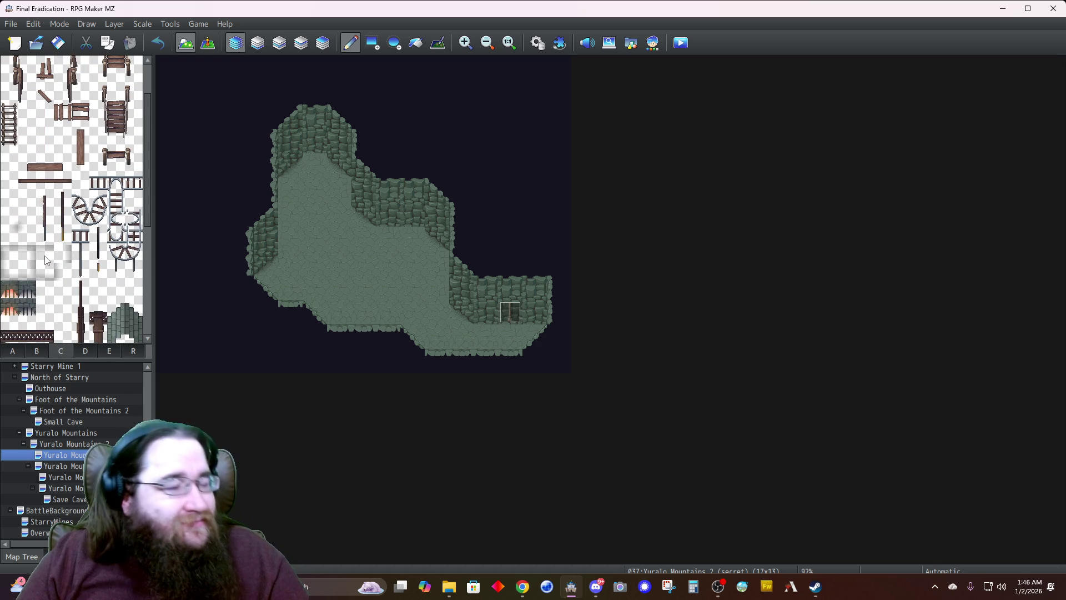
pyautogui.moveTo(8, 111); pyautogui.dragTo(9, 146)
# Paint the ladder at the cave's top on layer 3, redone one tile lower, and on layer 2
pyautogui.click(300, 45)
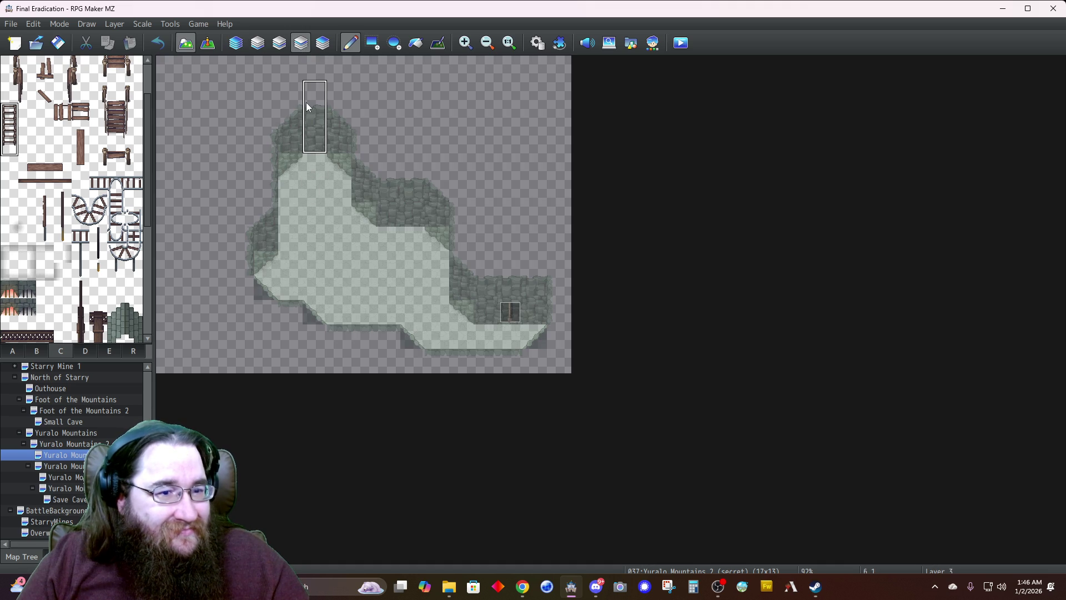
pyautogui.click(307, 103)
pyautogui.hotkey('ctrl', 'z')
pyautogui.click(314, 114)
pyautogui.click(322, 42)
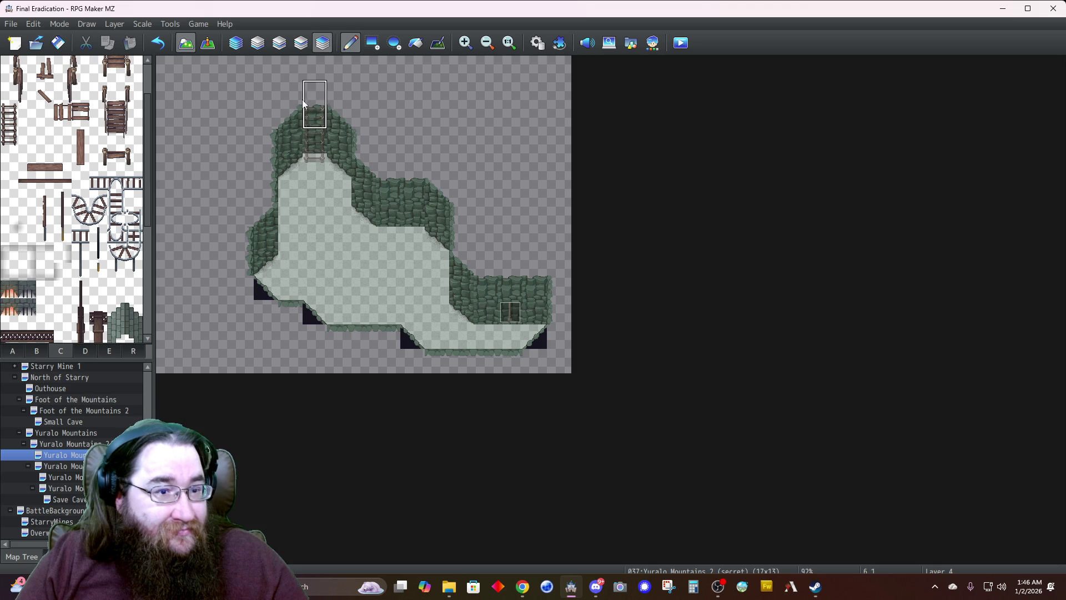
pyautogui.click(280, 43)
pyautogui.click(322, 141)
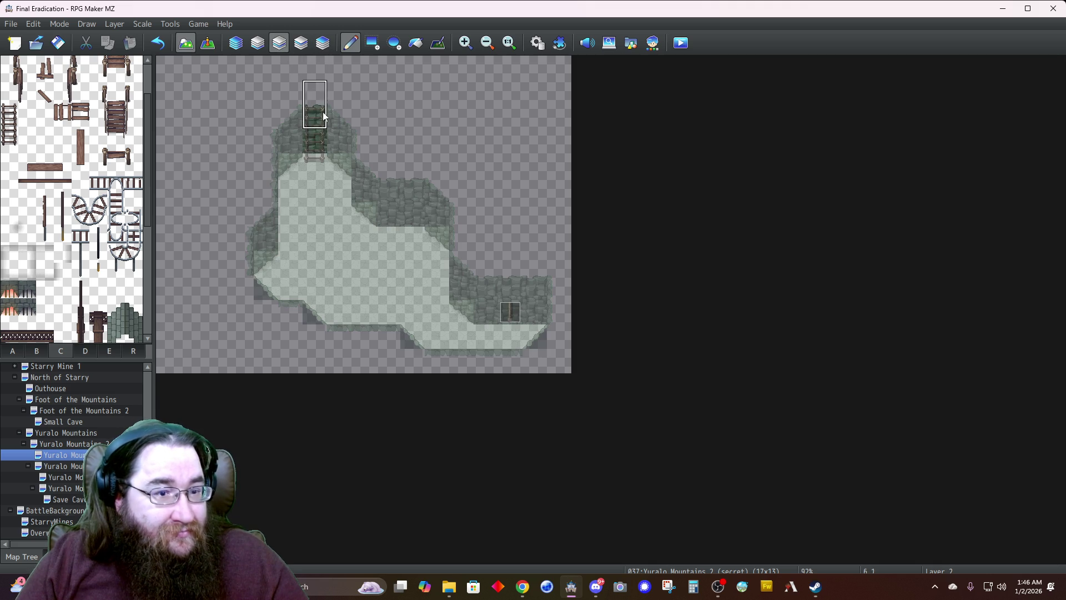
pyautogui.click(323, 42)
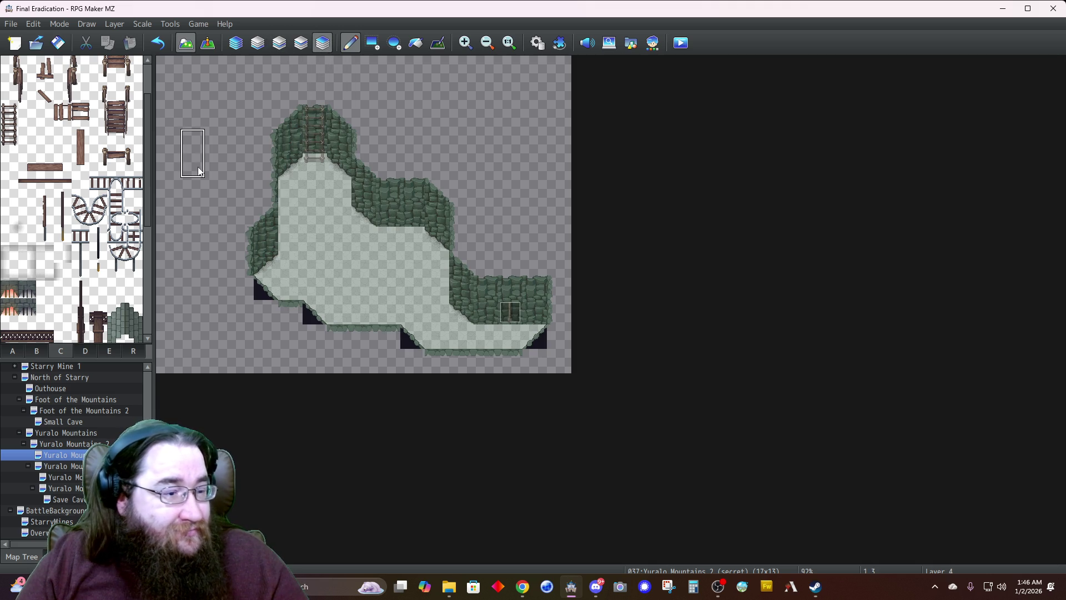
# Paint the dark two-tile wall behind the ladder on layer 4 and check the combined view
pyautogui.scroll(-3, 56, 278)
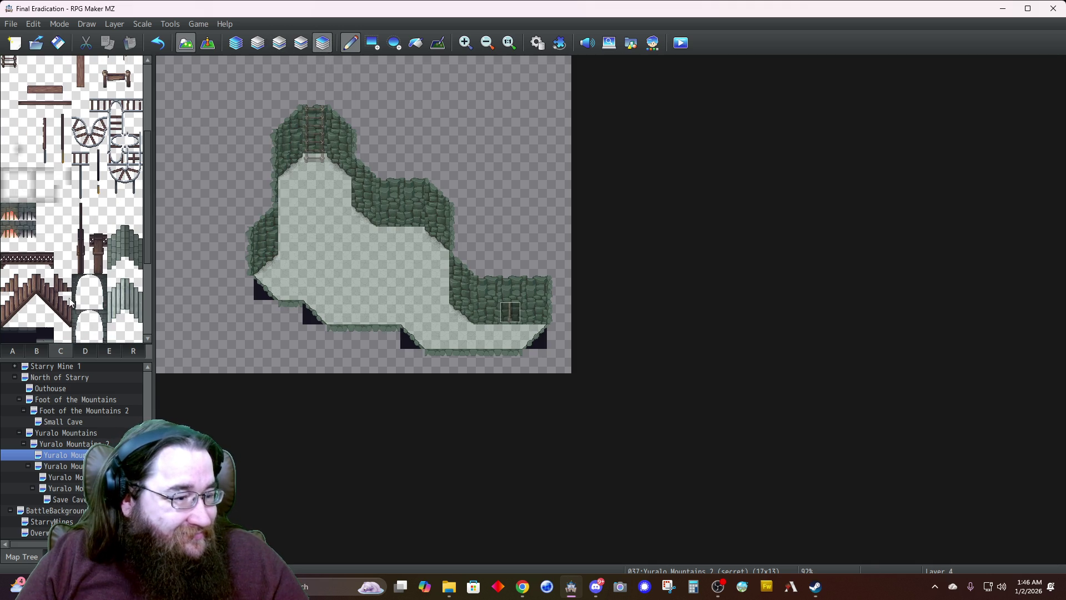
pyautogui.click(85, 351)
pyautogui.scroll(10, 61, 274)
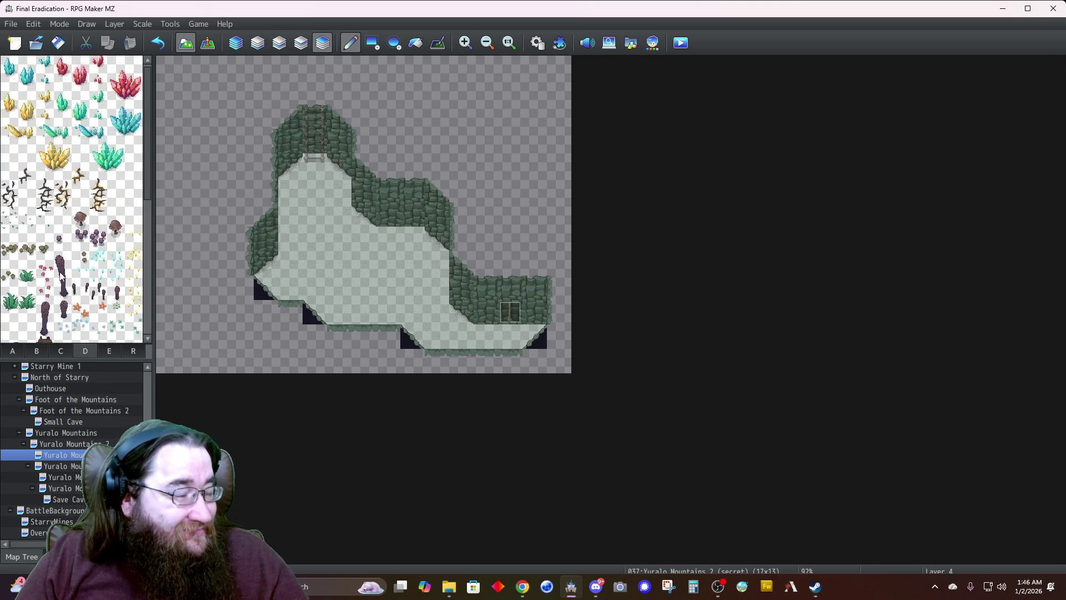
pyautogui.scroll(-10, 61, 274)
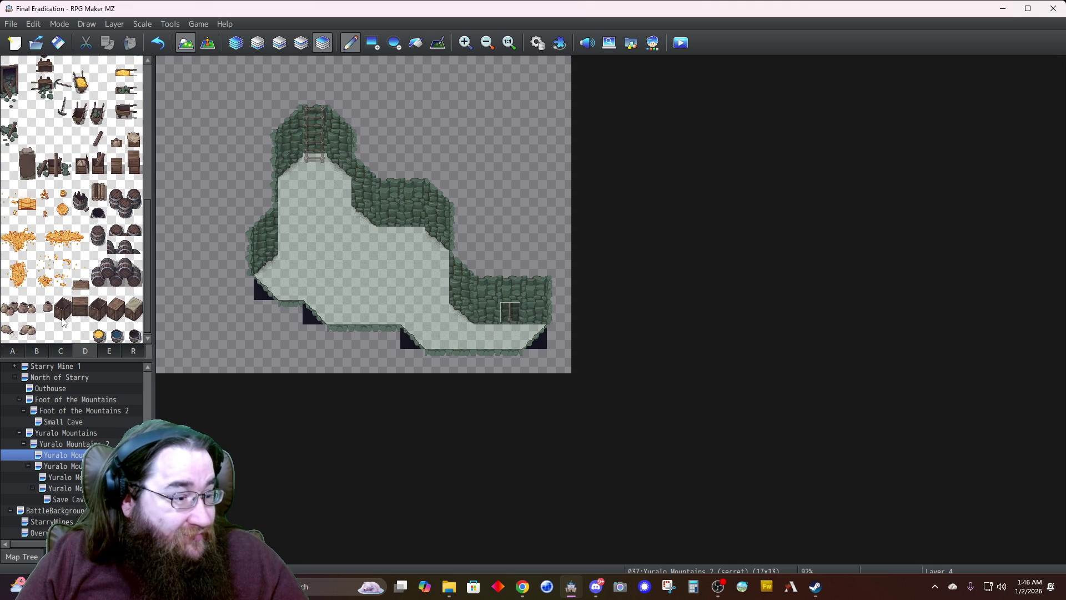
pyautogui.click(36, 351)
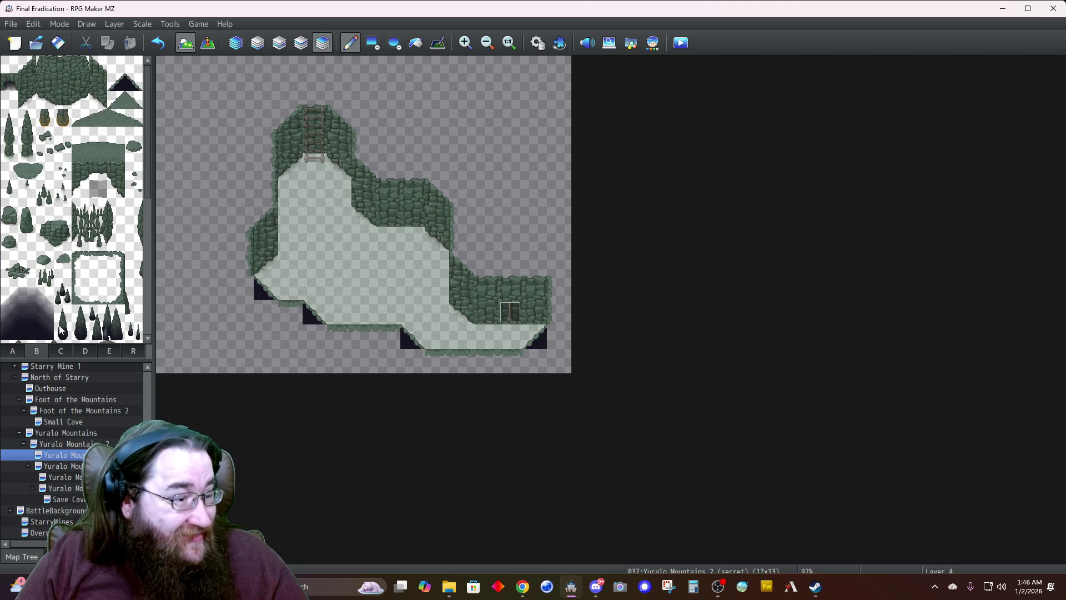
pyautogui.click(61, 351)
pyautogui.scroll(-5, 47, 288)
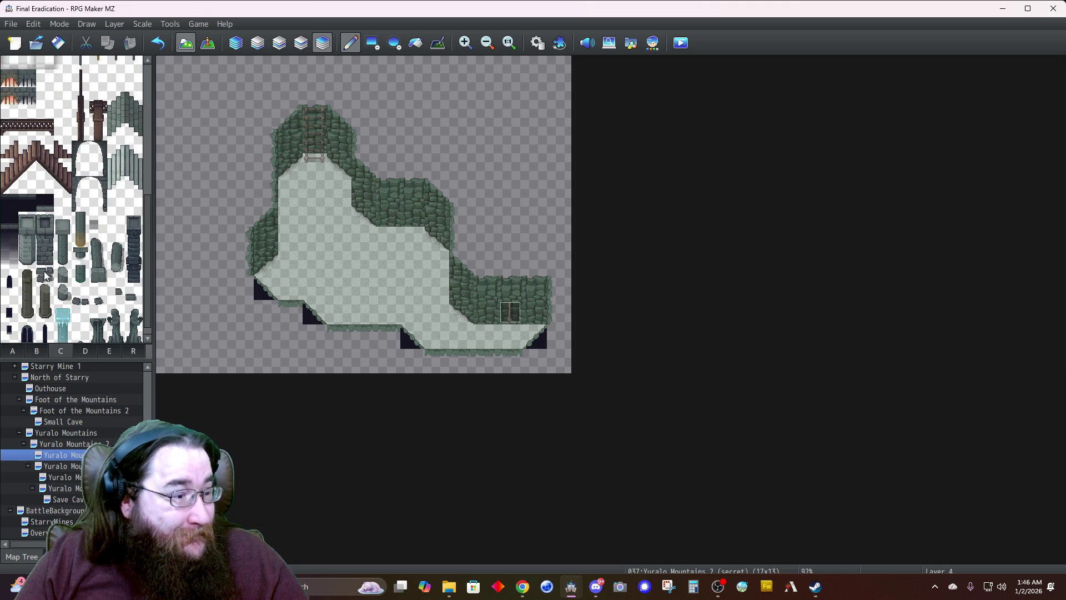
pyautogui.moveTo(12, 243); pyautogui.dragTo(10, 262)
pyautogui.click(315, 115)
pyautogui.click(240, 45)
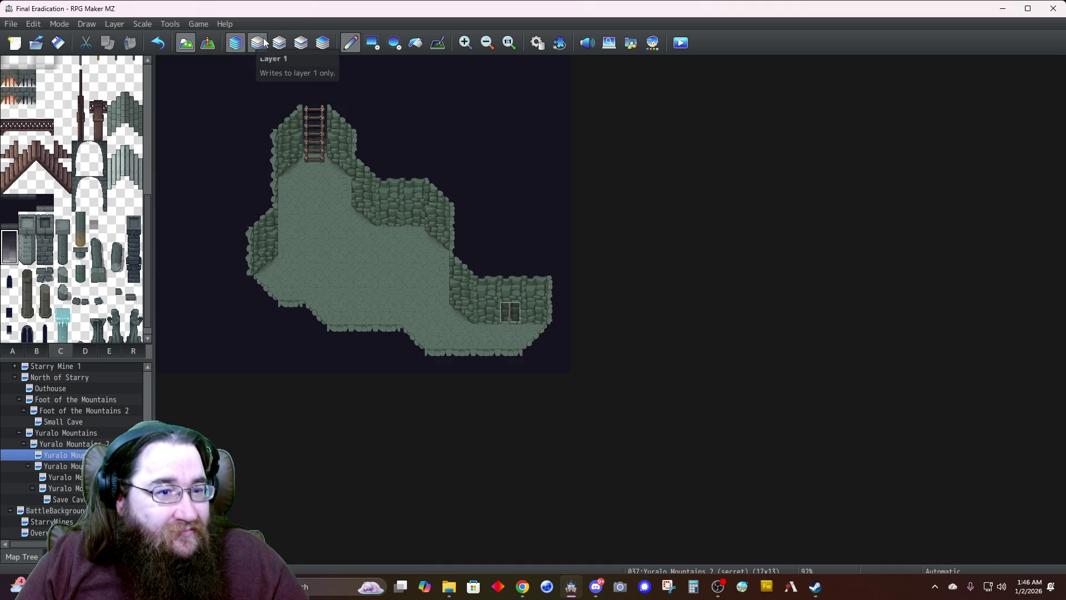
pyautogui.click(323, 45)
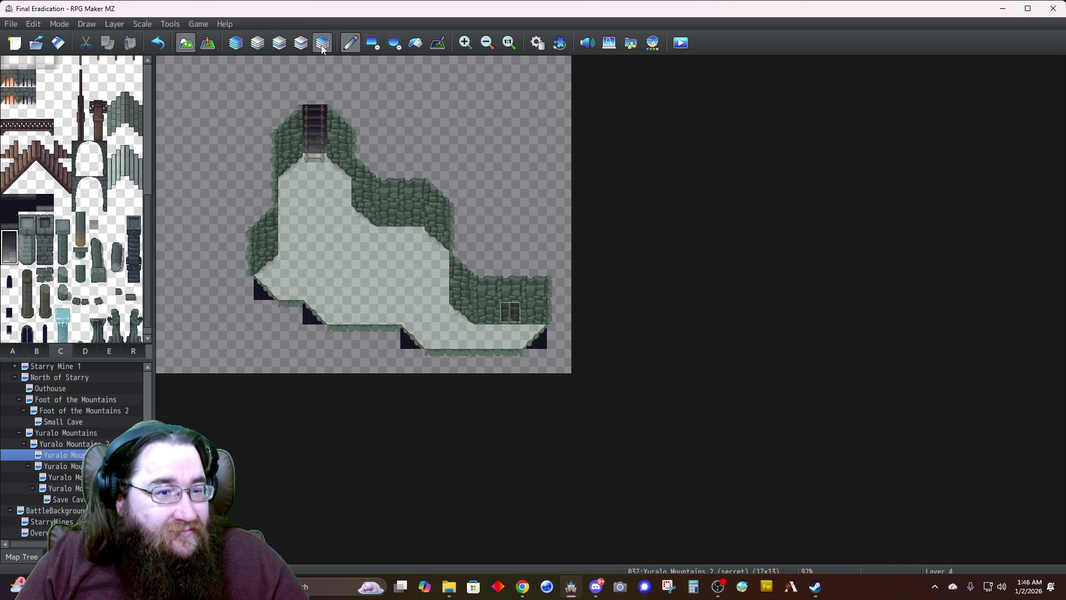
pyautogui.click(537, 43)
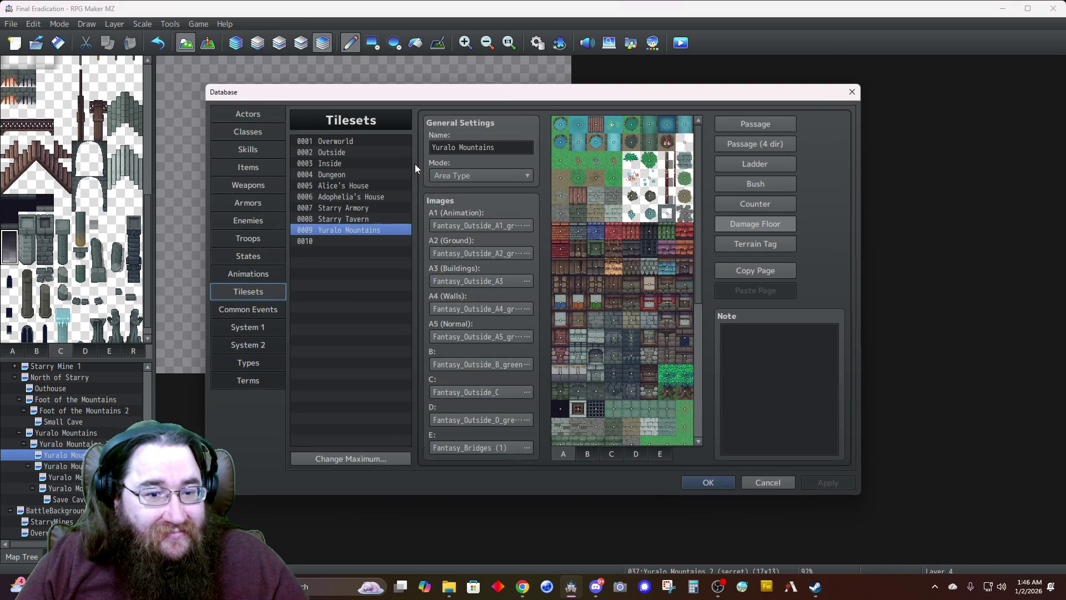
# On tileset 0004 Dungeon's page C, toggle one tile's passability and show Passage (4 dir)
pyautogui.click(355, 176)
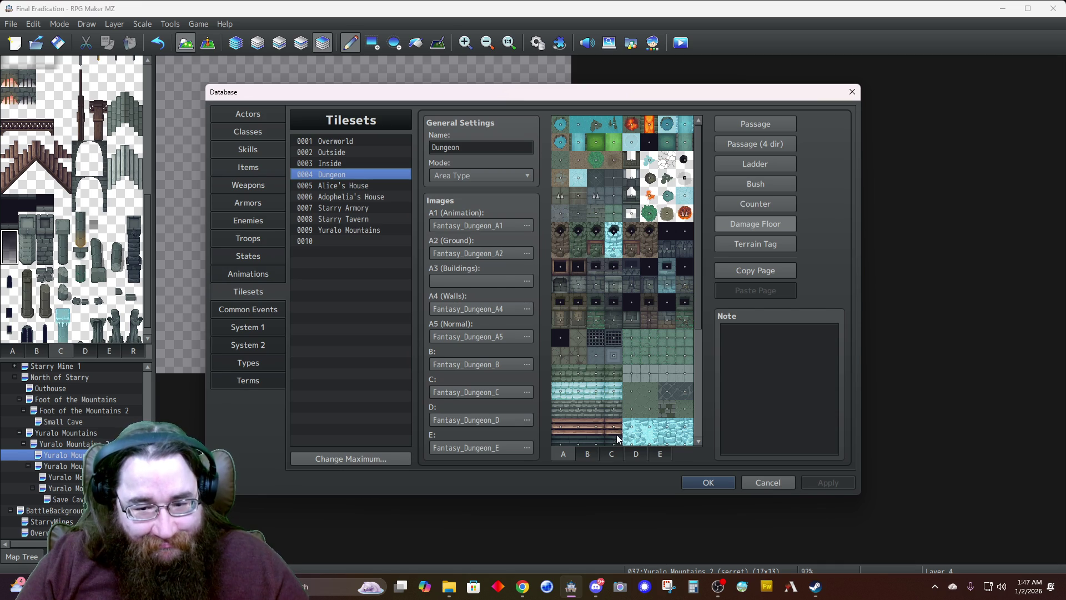
pyautogui.click(611, 454)
pyautogui.click(630, 454)
pyautogui.scroll(-1, 613, 427)
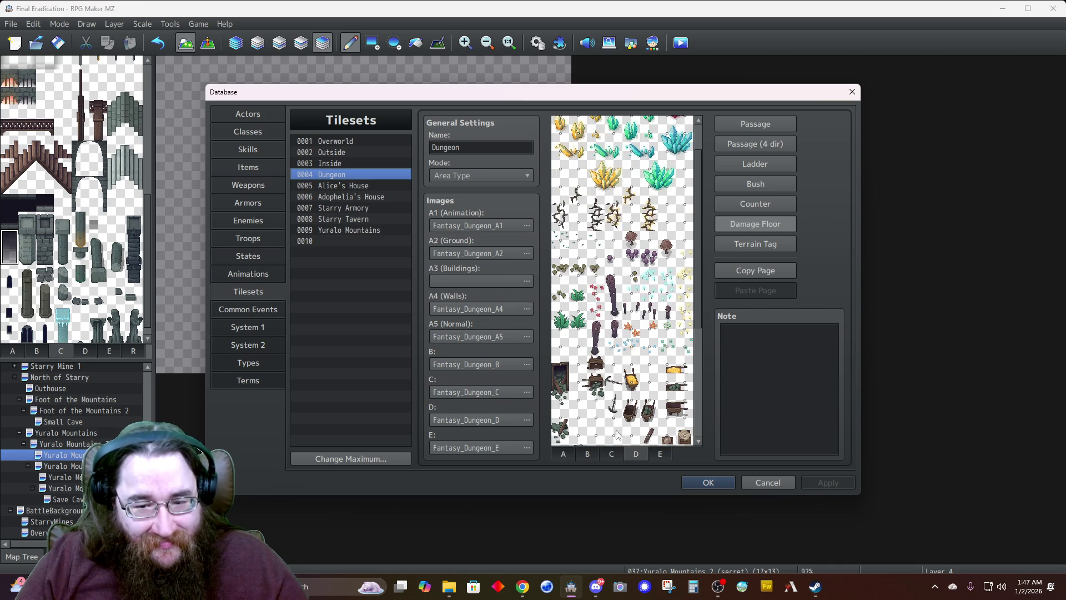
pyautogui.click(614, 454)
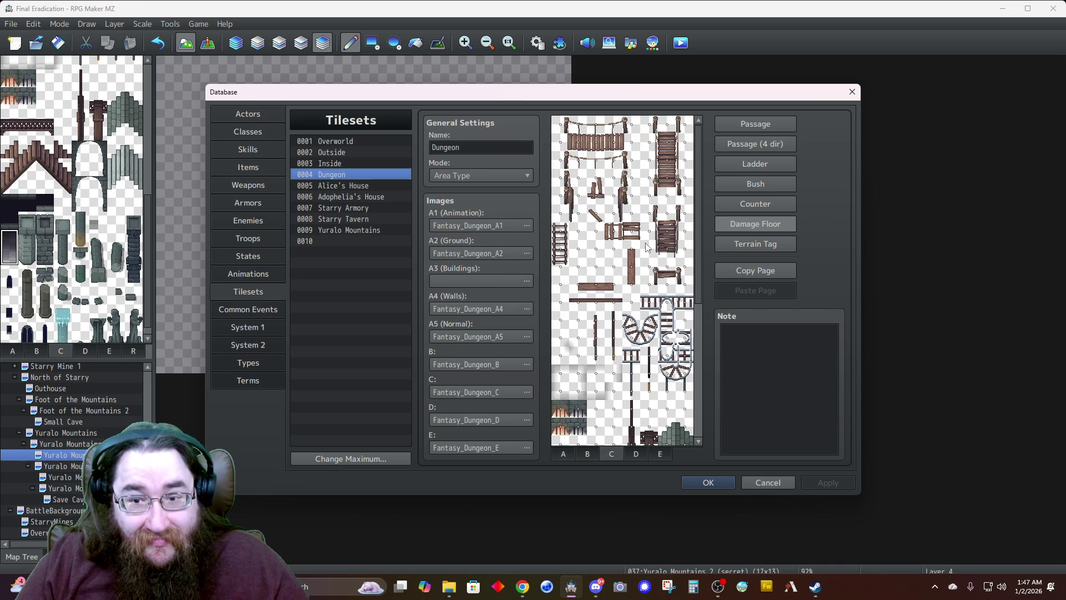
pyautogui.click(762, 124)
pyautogui.click(562, 268)
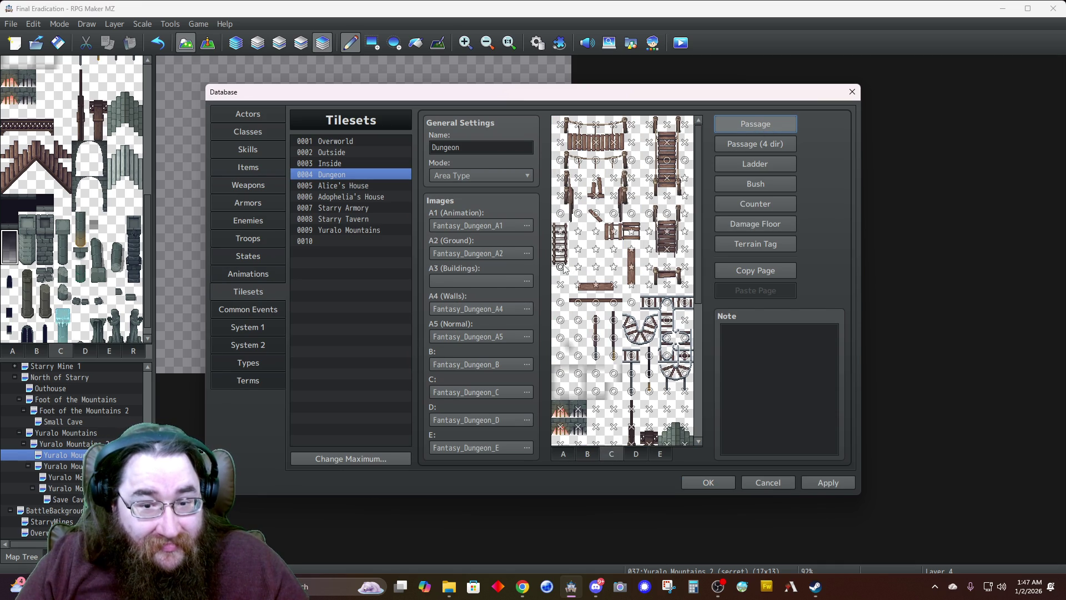
pyautogui.click(745, 146)
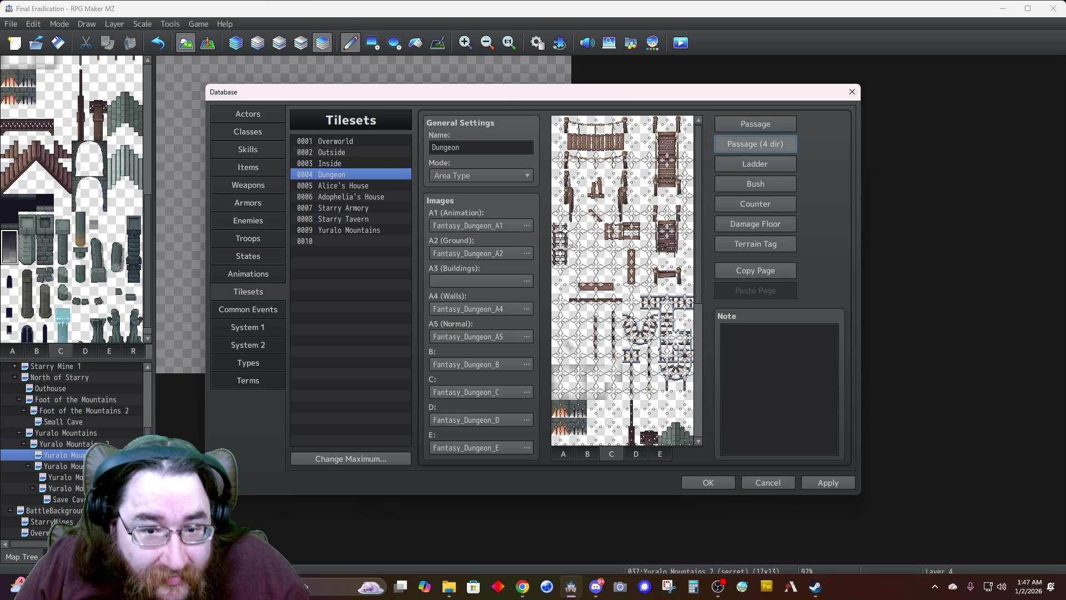
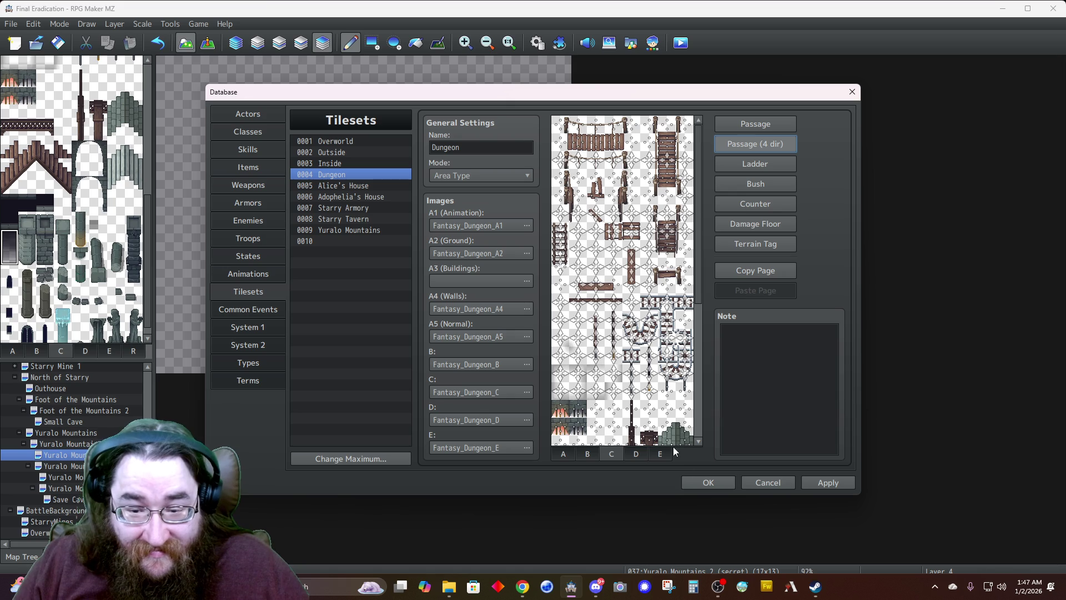
# Close the Database and start a quick Transfer event on the entrance tile at 6,4
pyautogui.click(704, 481)
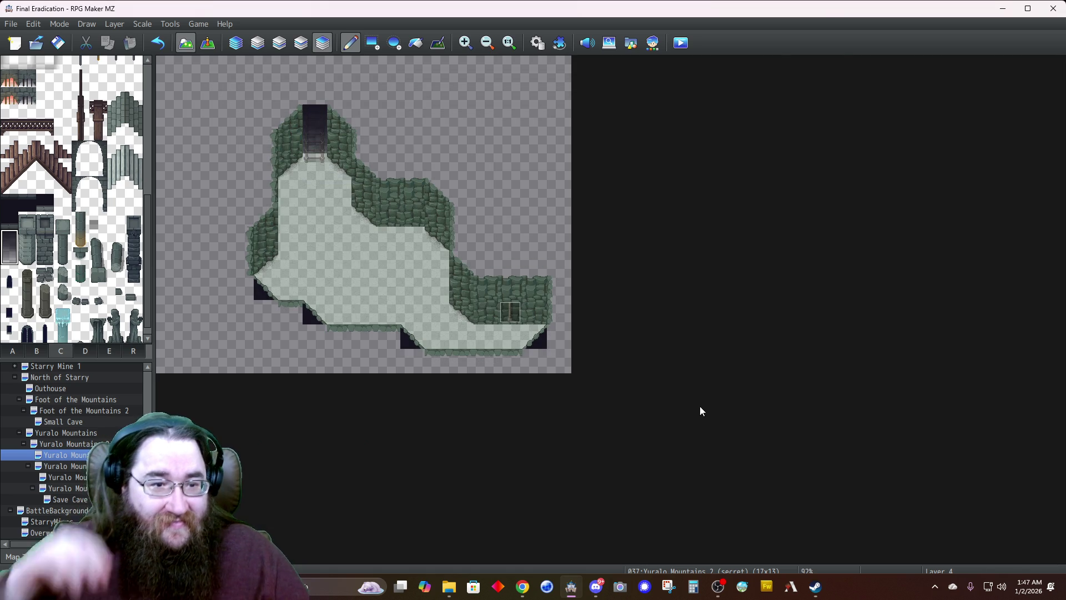
pyautogui.click(236, 43)
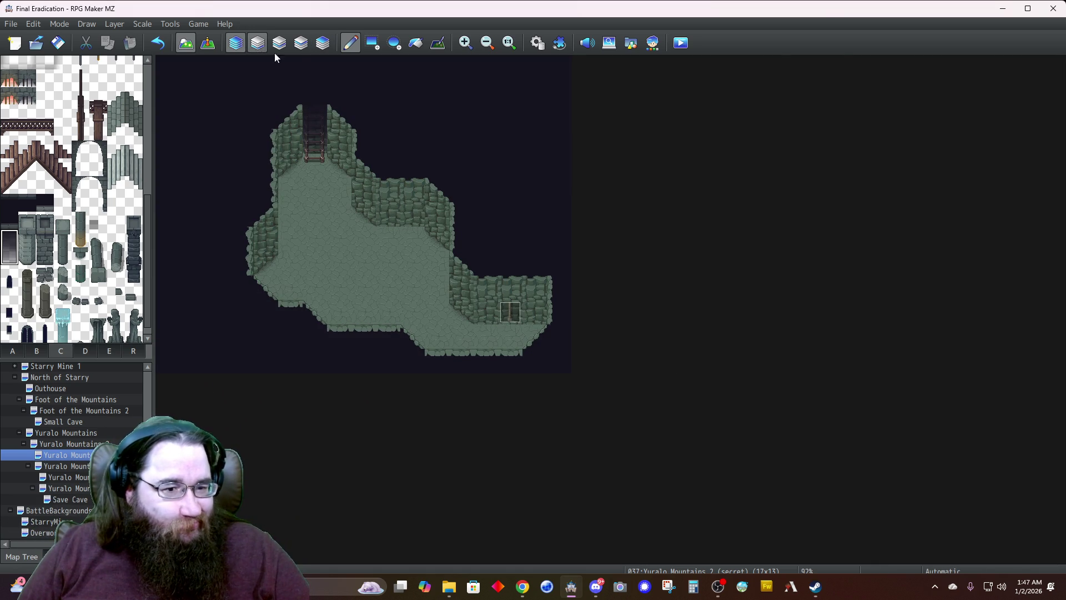
pyautogui.click(208, 42)
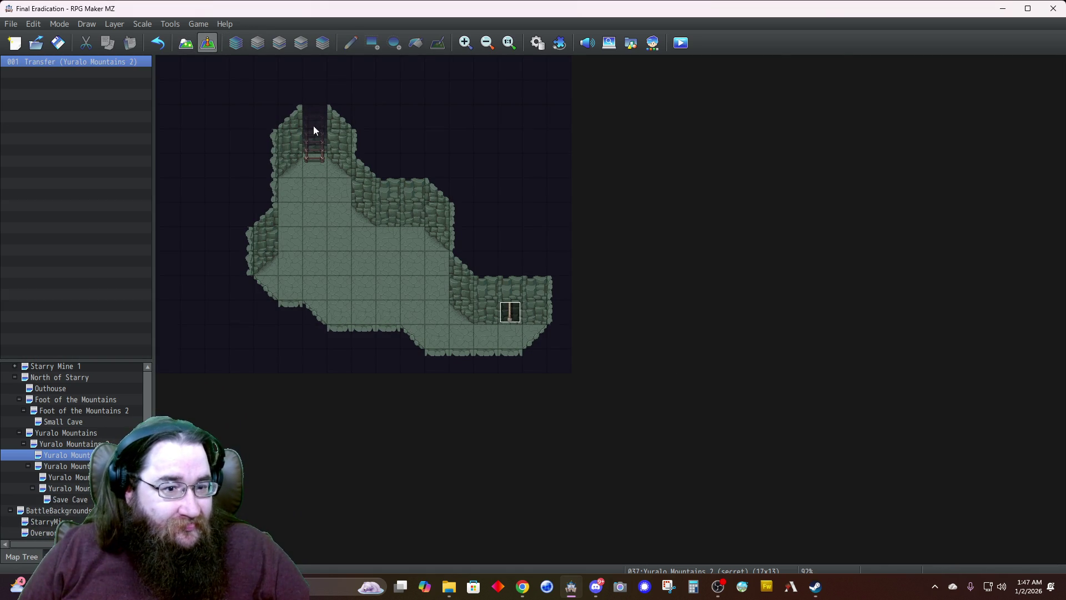
pyautogui.rightClick(315, 164)
pyautogui.moveTo(387, 306)
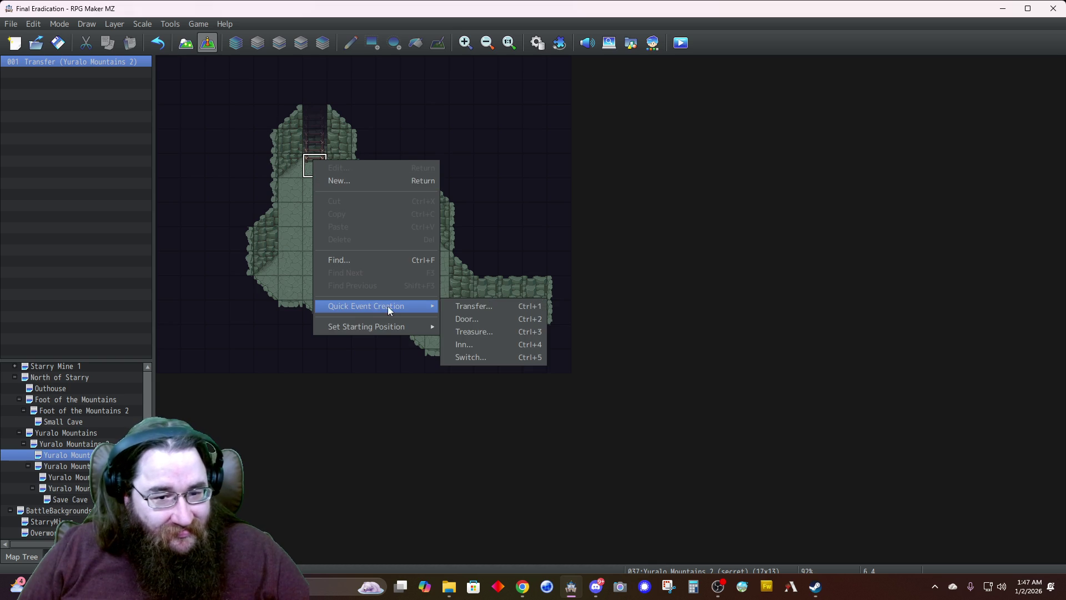
pyautogui.click(473, 306)
# Send the transfer to Yuralo Mountains 2 (24,2) with the player facing left
pyautogui.click(554, 293)
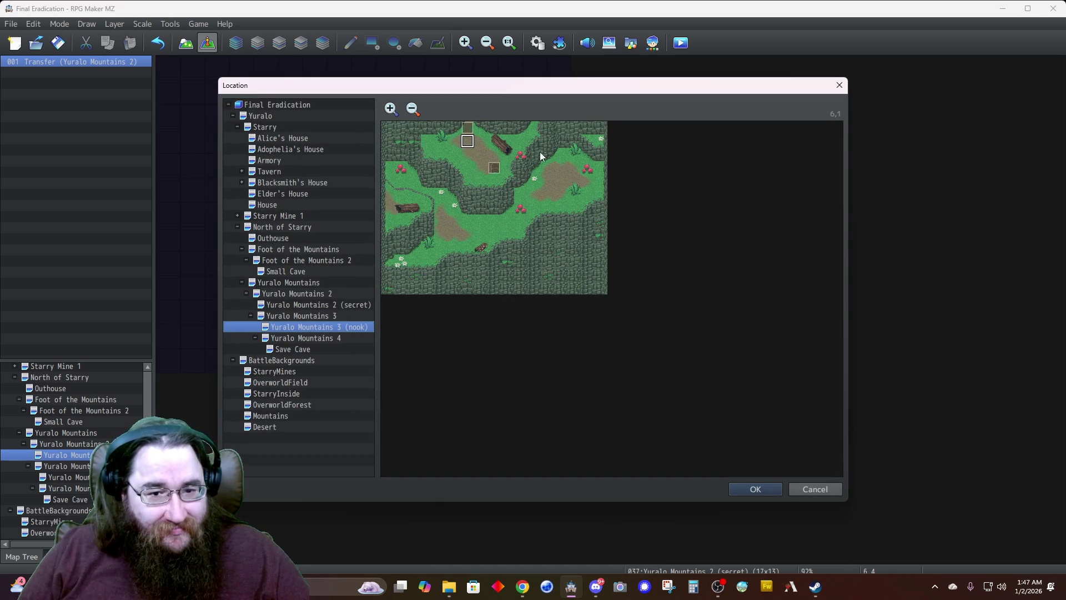
pyautogui.click(317, 314)
pyautogui.click(315, 306)
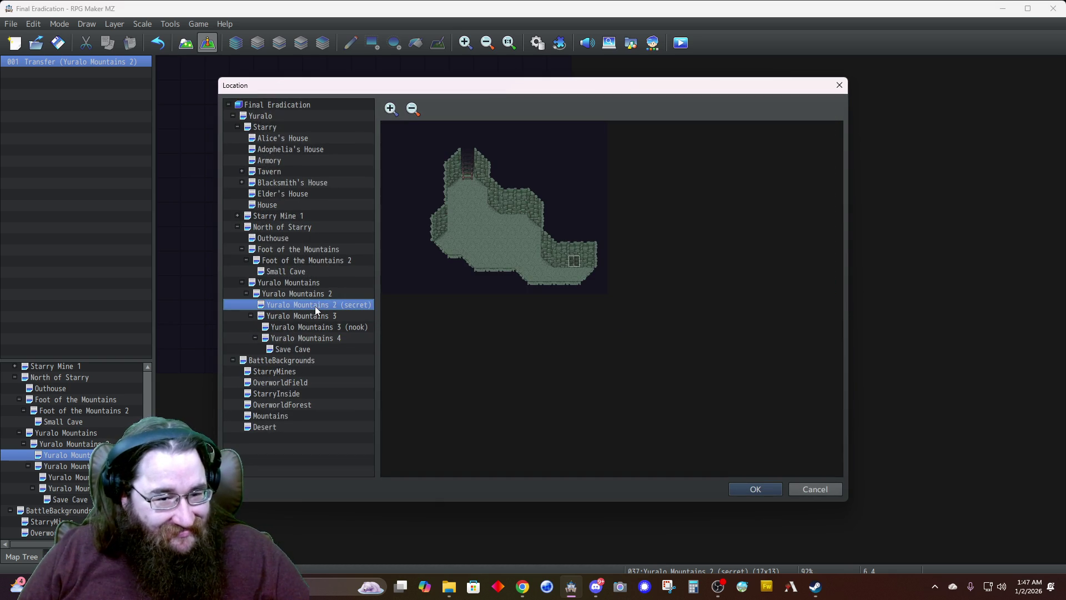
pyautogui.click(317, 293)
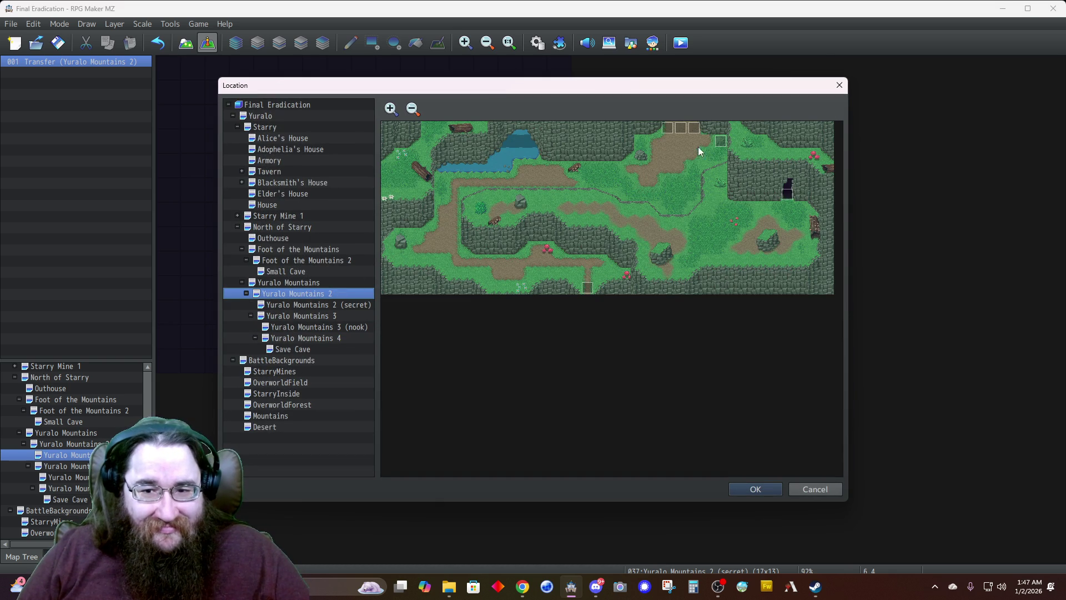
pyautogui.click(756, 485)
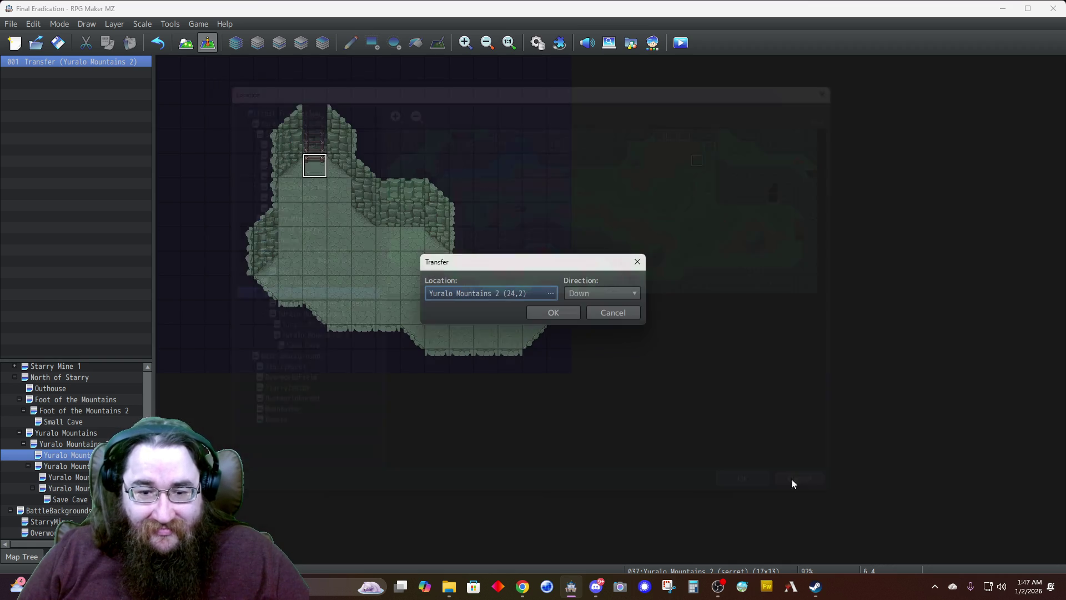
pyautogui.click(591, 295)
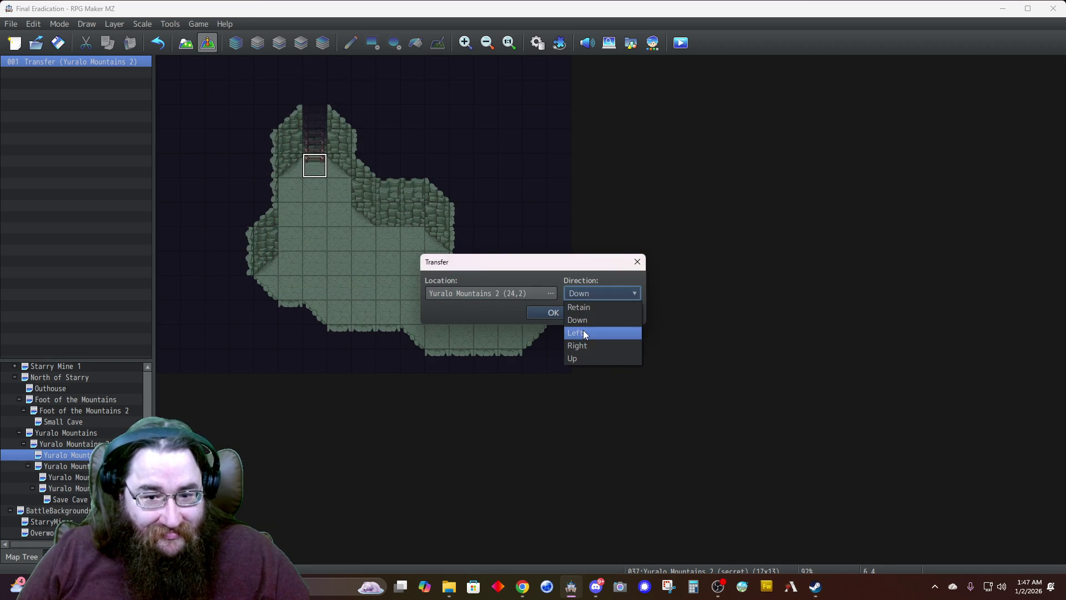
pyautogui.click(577, 333)
pyautogui.click(562, 314)
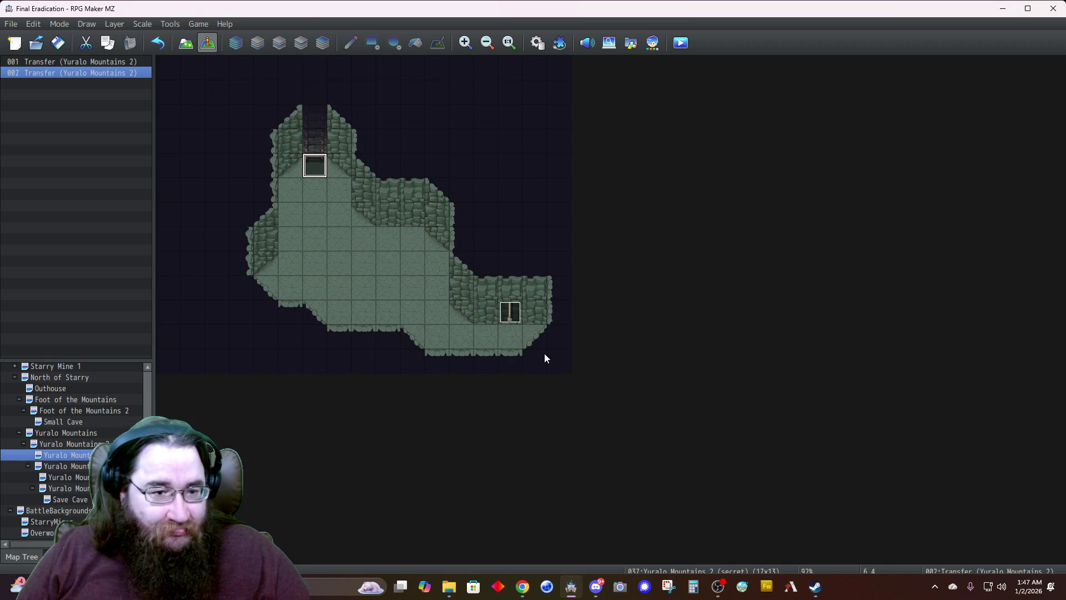
# Delete the transfer's Play SE command, save the event, and select the wall tile at 10,6
pyautogui.doubleClick(306, 175)
pyautogui.click(500, 175)
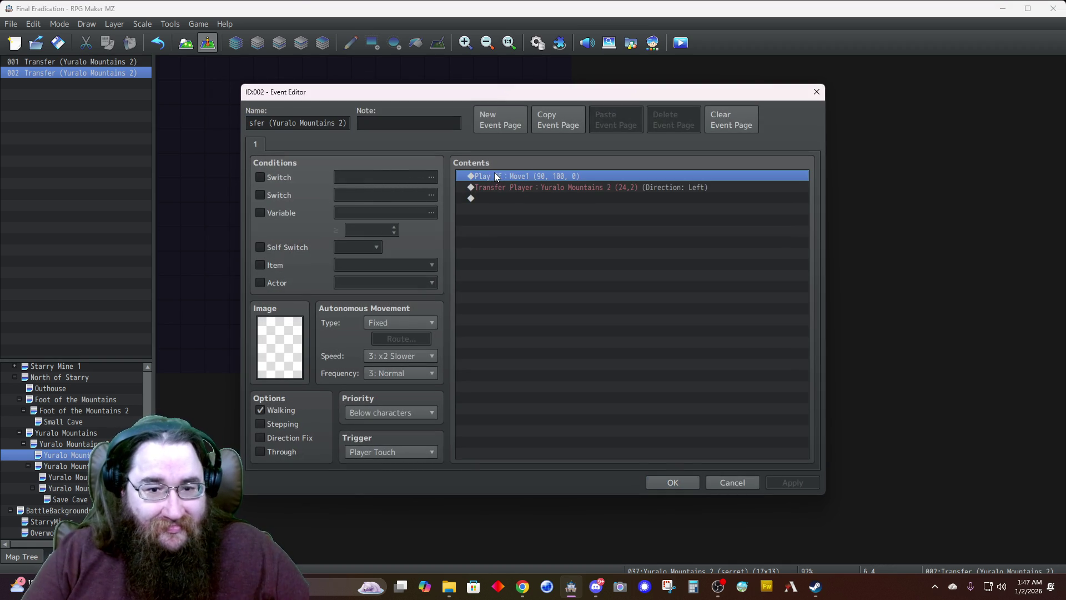
pyautogui.press('Delete')
pyautogui.click(670, 483)
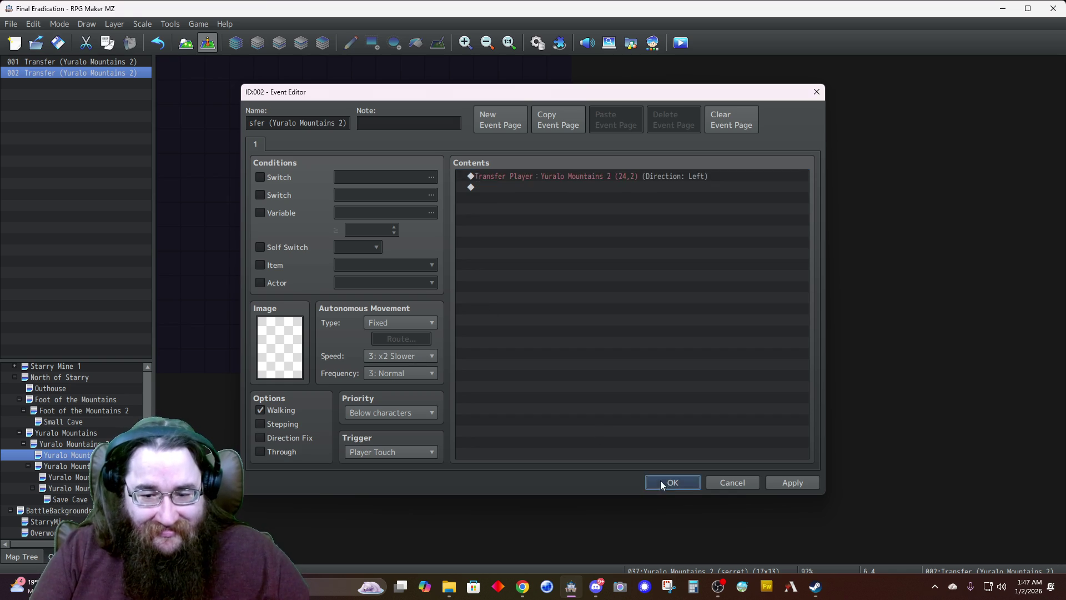
pyautogui.click(415, 244)
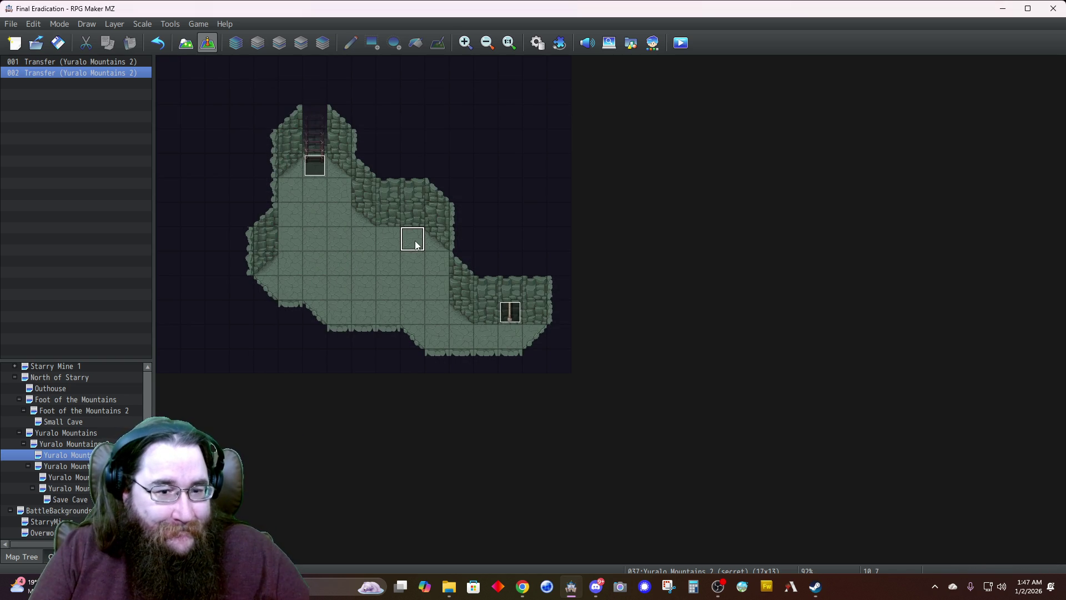
pyautogui.click(408, 200)
pyautogui.click(413, 222)
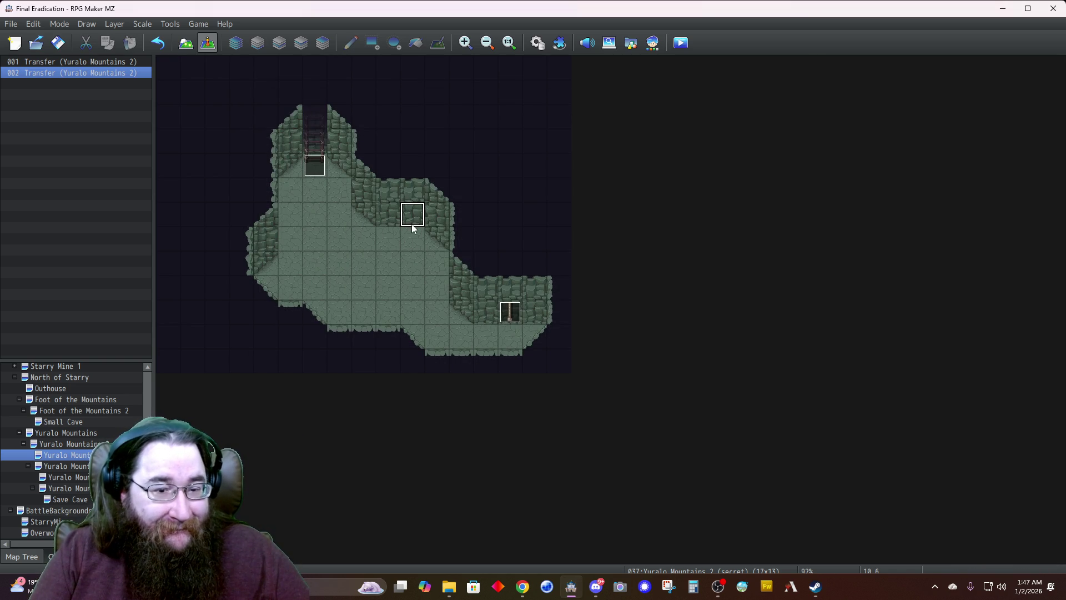
# Start a quick Door event on the wall tile at 10,6
pyautogui.click(186, 43)
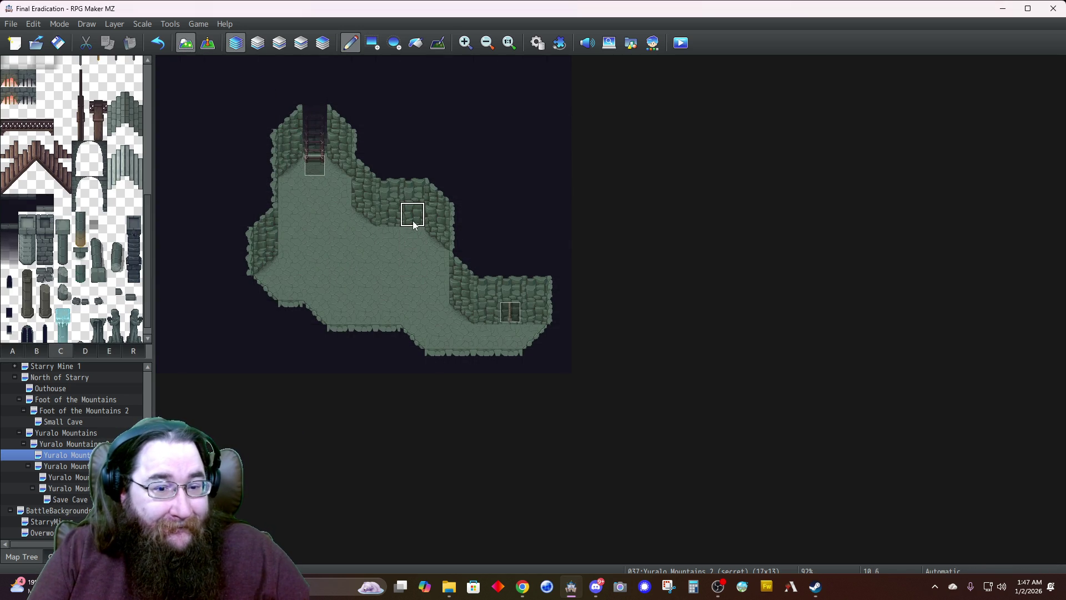
pyautogui.click(208, 42)
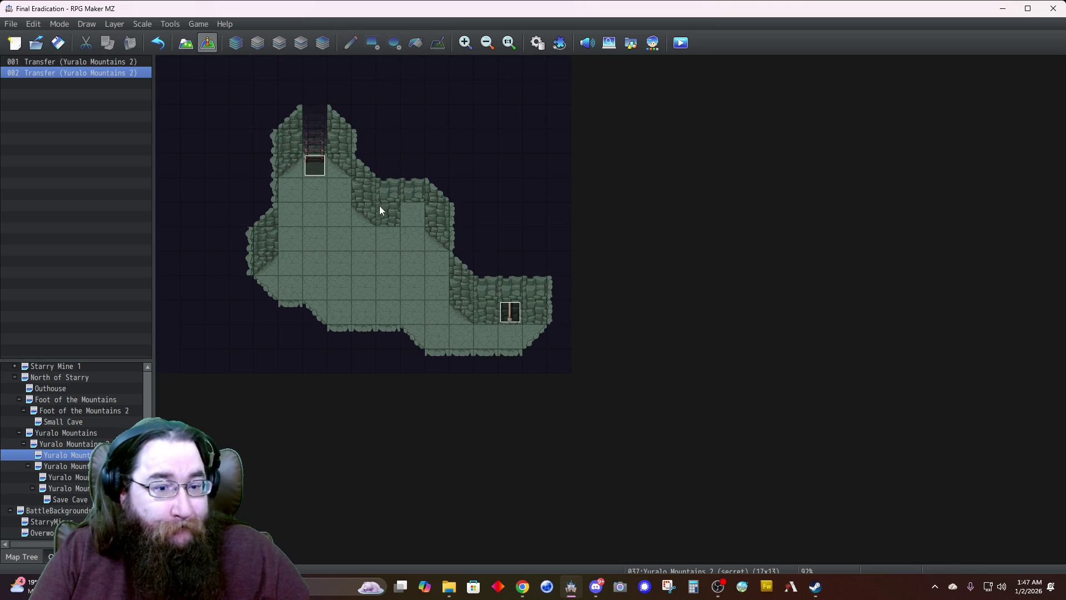
pyautogui.rightClick(409, 219)
pyautogui.moveTo(510, 371)
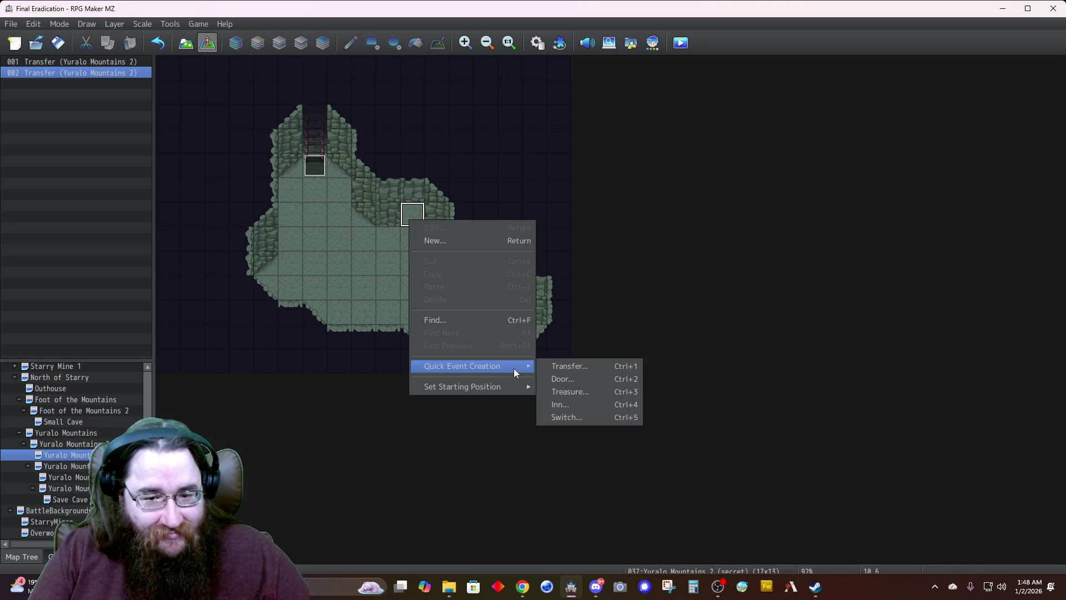
pyautogui.click(567, 379)
# Give the door a stone !Fantasy_door6 sprite leading to Yuralo Mountains 2 (secret) at 6,4
pyautogui.doubleClick(469, 301)
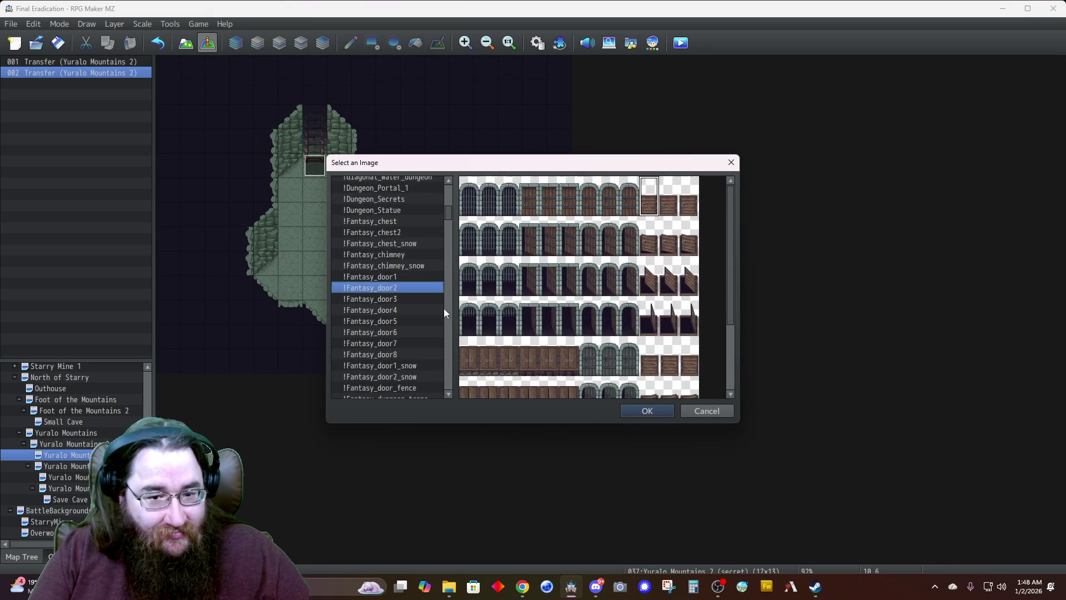
pyautogui.click(387, 300)
pyautogui.scroll(-3, 505, 323)
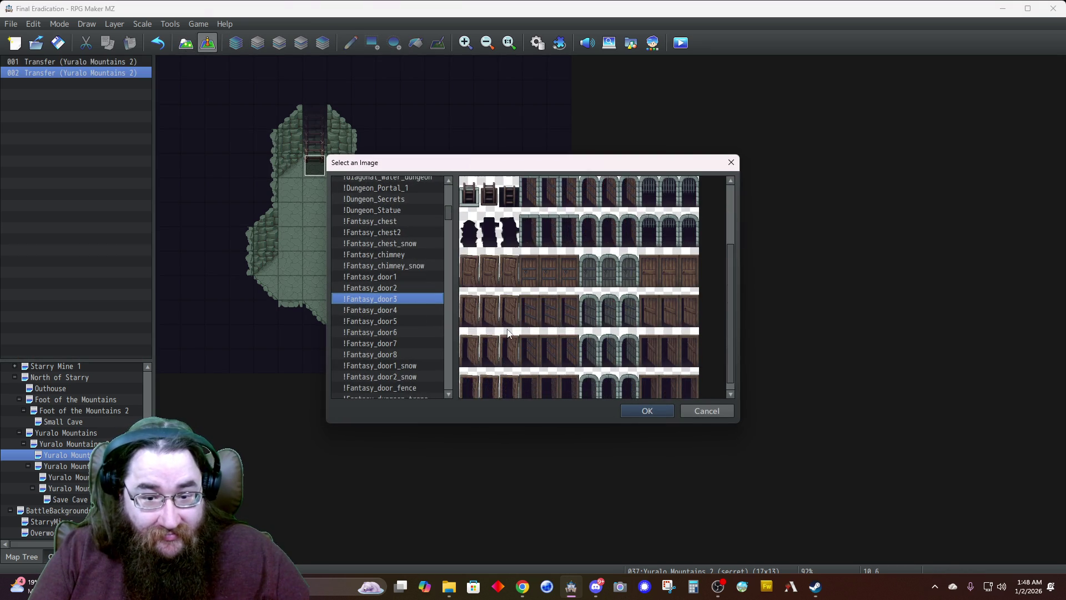
pyautogui.click(385, 321)
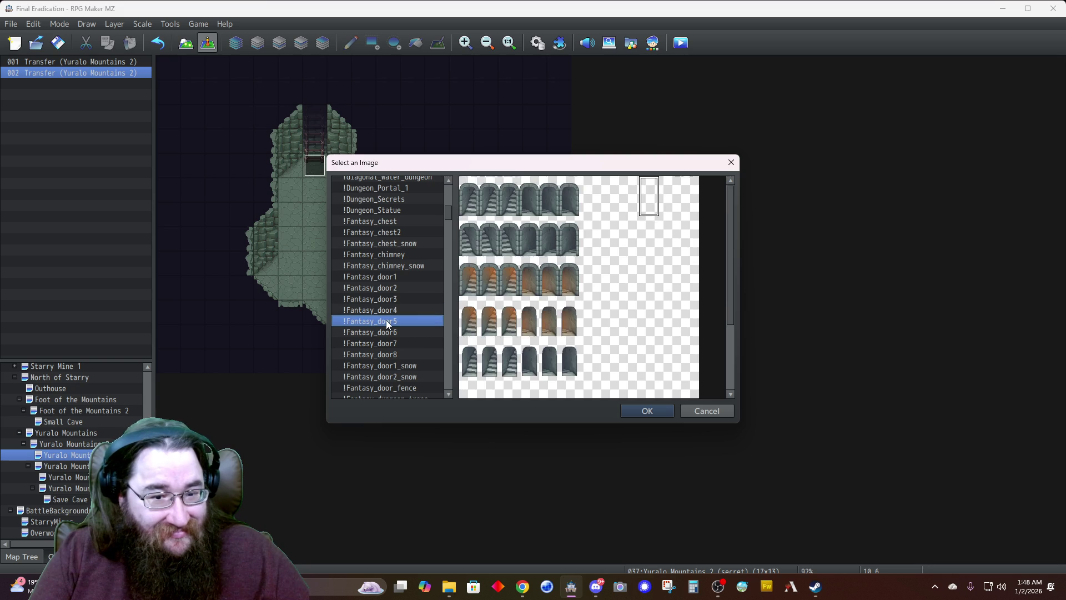
pyautogui.click(382, 343)
pyautogui.click(380, 332)
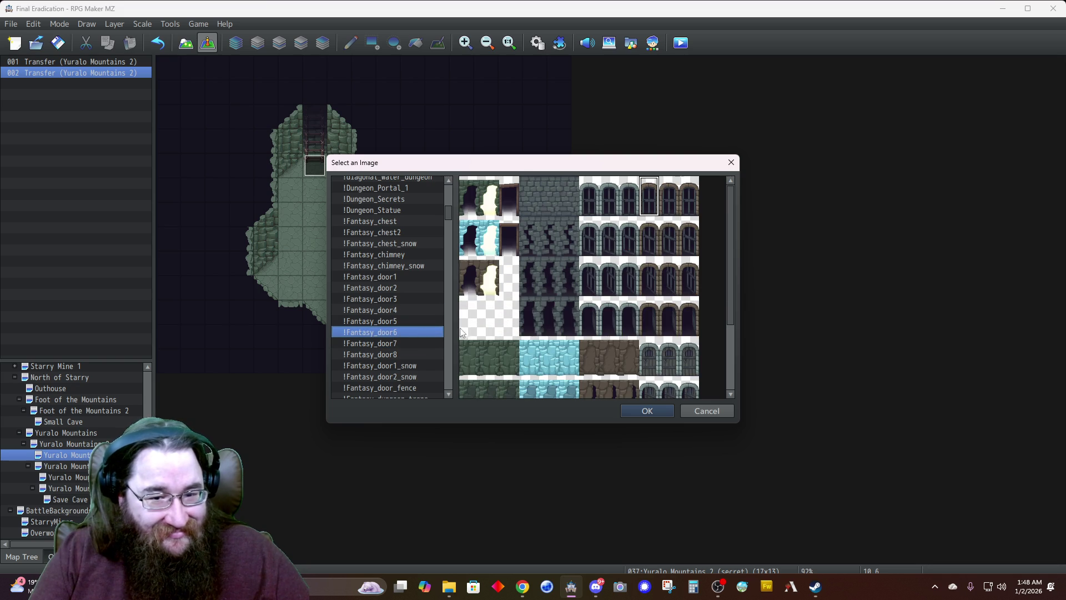
pyautogui.scroll(-2, 489, 357)
pyautogui.doubleClick(462, 311)
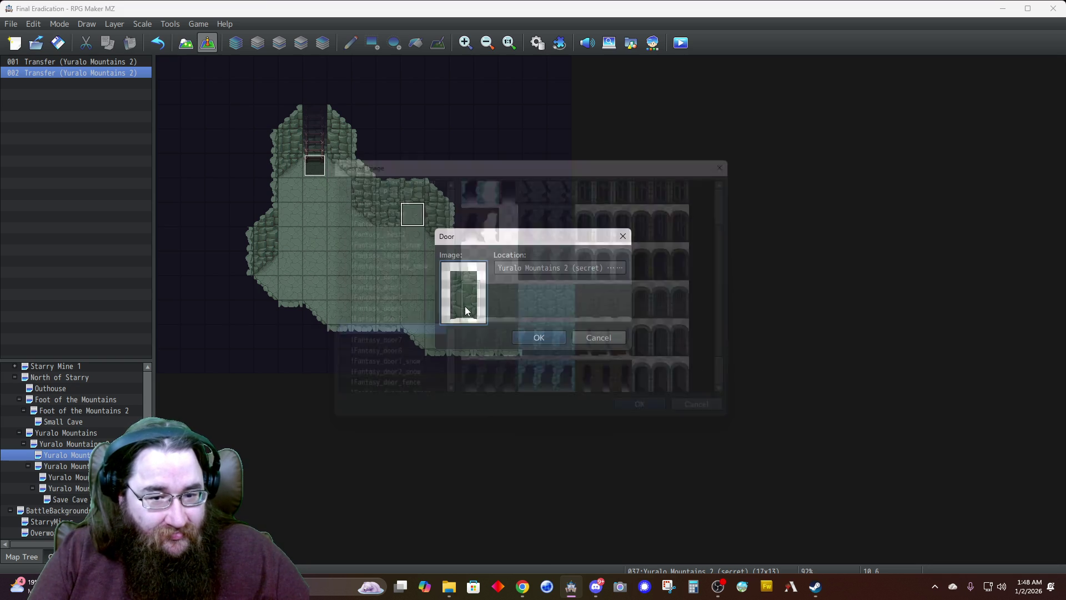
pyautogui.click(538, 268)
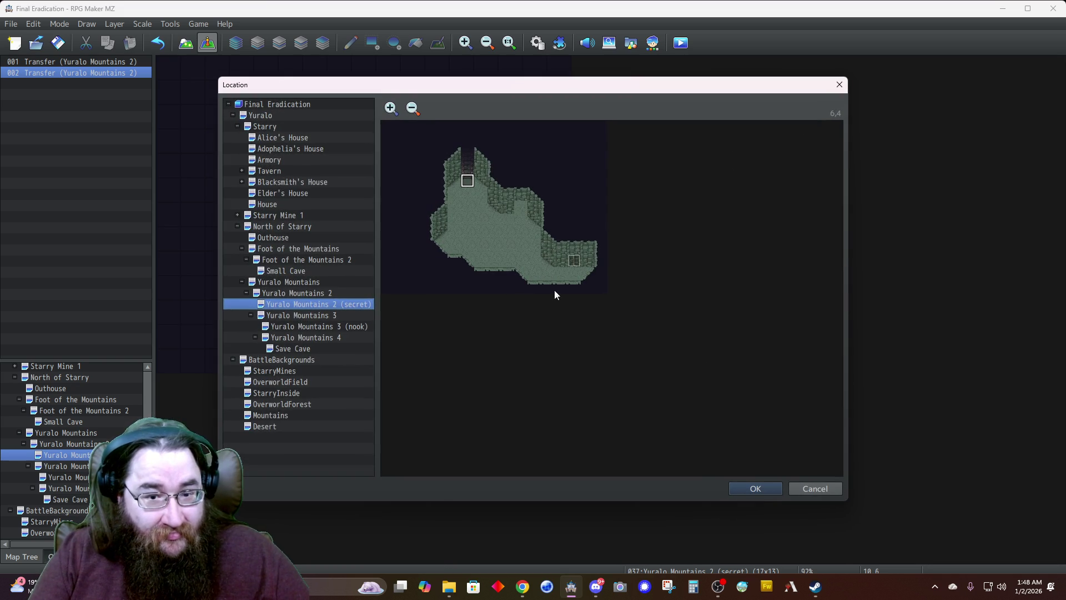
pyautogui.click(754, 488)
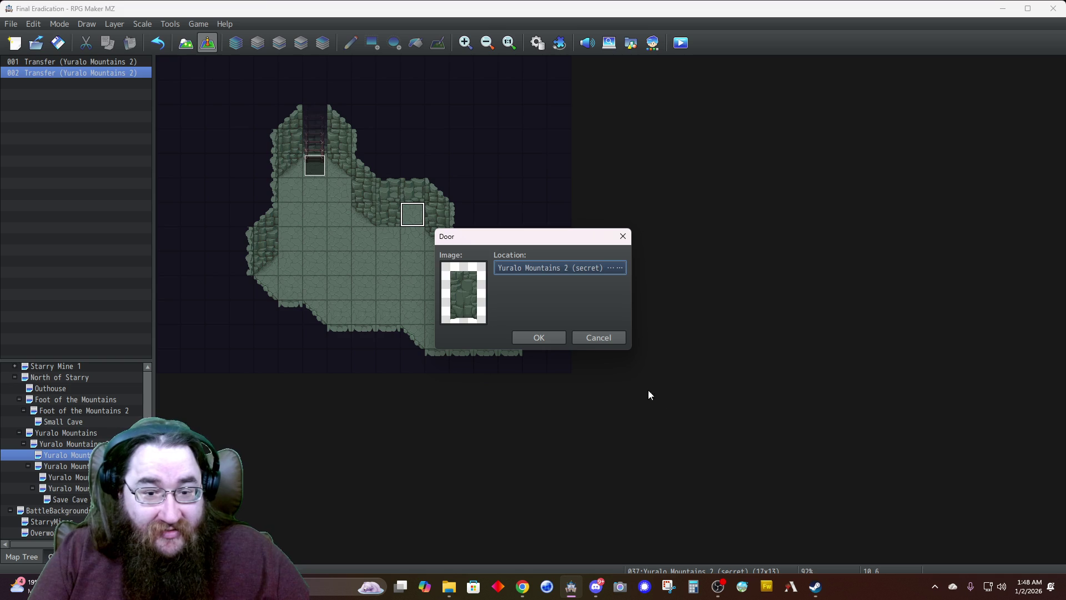
pyautogui.click(539, 338)
# Open the door event and review its opening sound effect settings
pyautogui.doubleClick(412, 217)
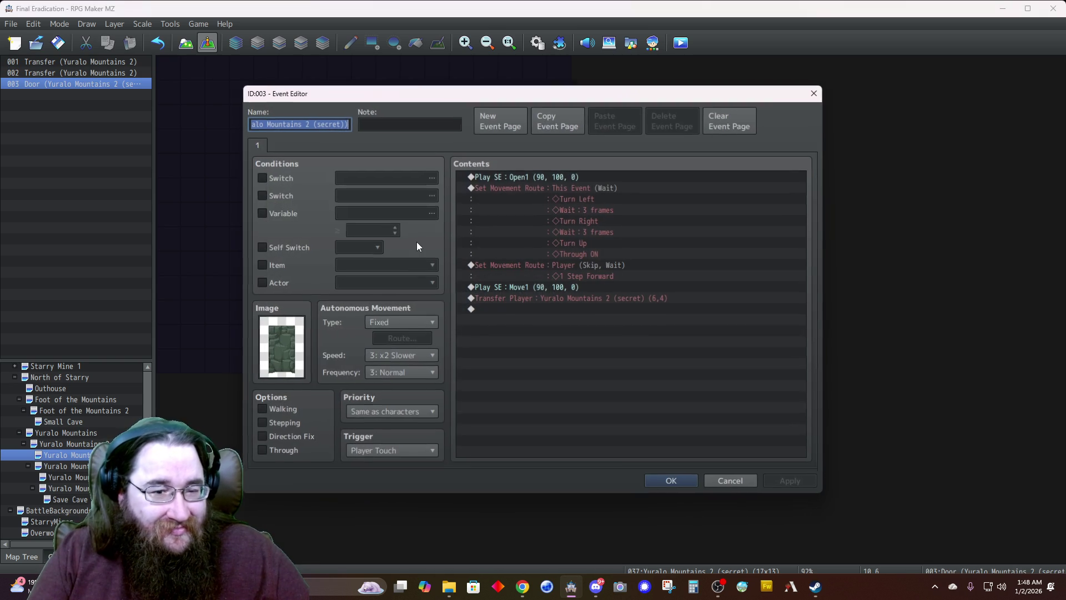
pyautogui.click(511, 176)
pyautogui.rightClick(512, 175)
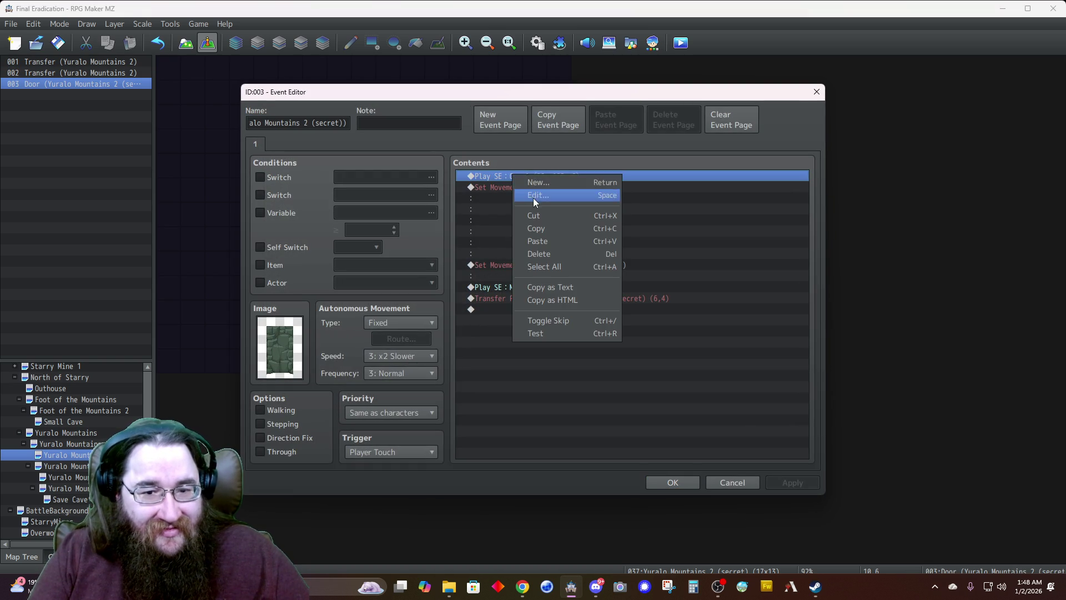
pyautogui.click(531, 197)
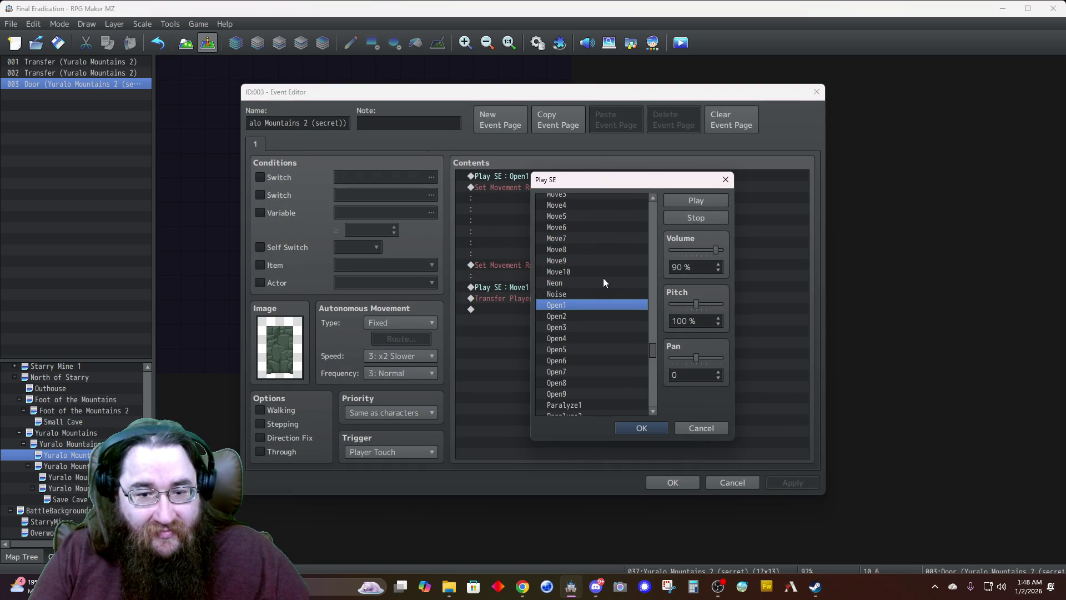
pyautogui.press('Escape')
pyautogui.press('Escape')
pyautogui.press('Up')
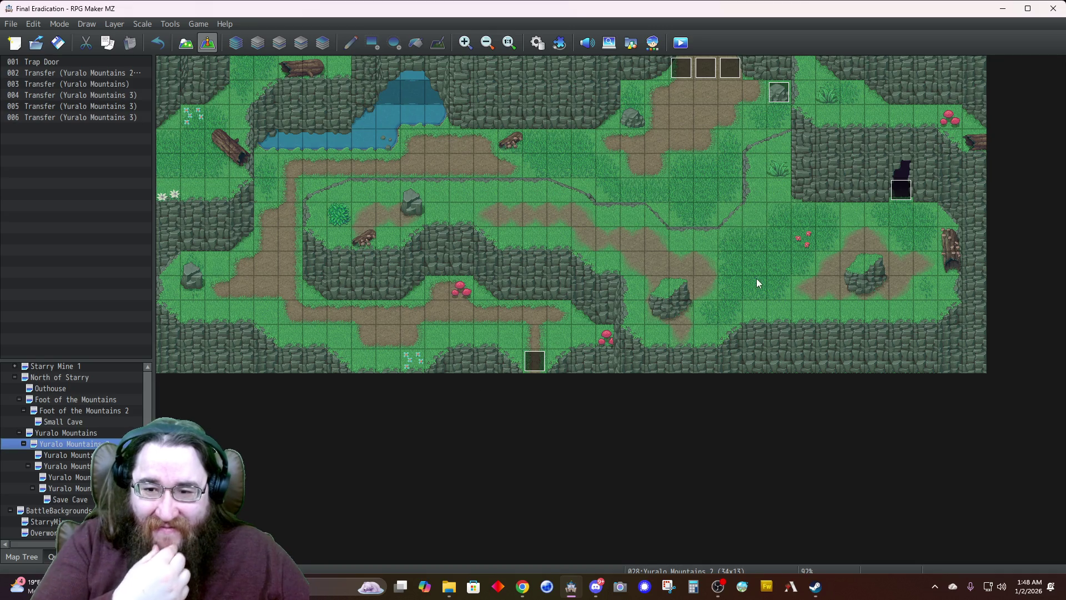
# Start a Treasure event on the grass tile below the cliff using the !Fantasy_chest image
pyautogui.click(833, 216)
pyautogui.rightClick(835, 215)
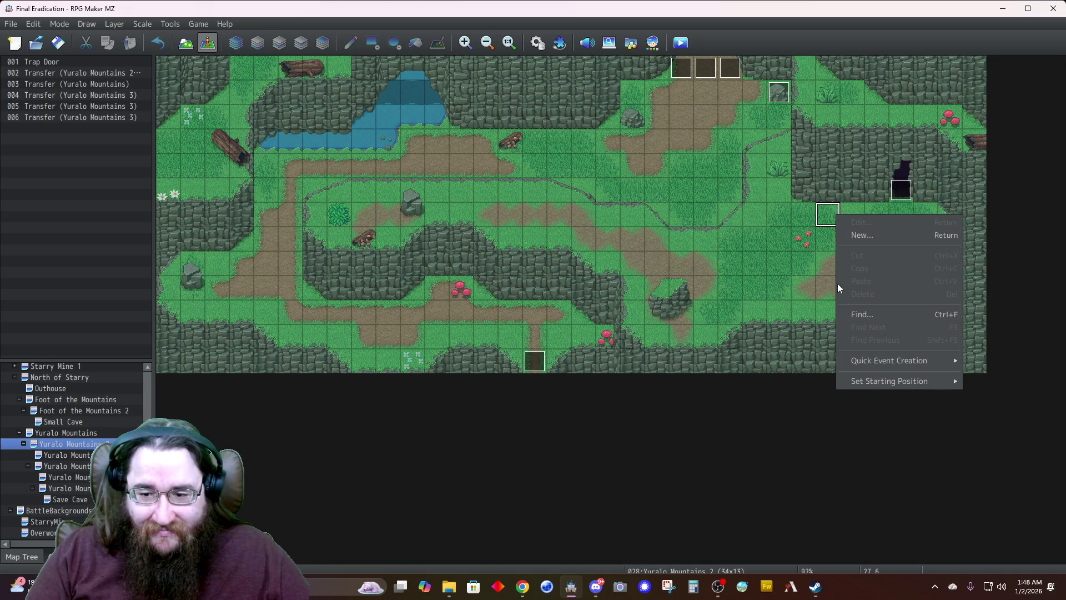
pyautogui.moveTo(896, 359)
pyautogui.click(760, 392)
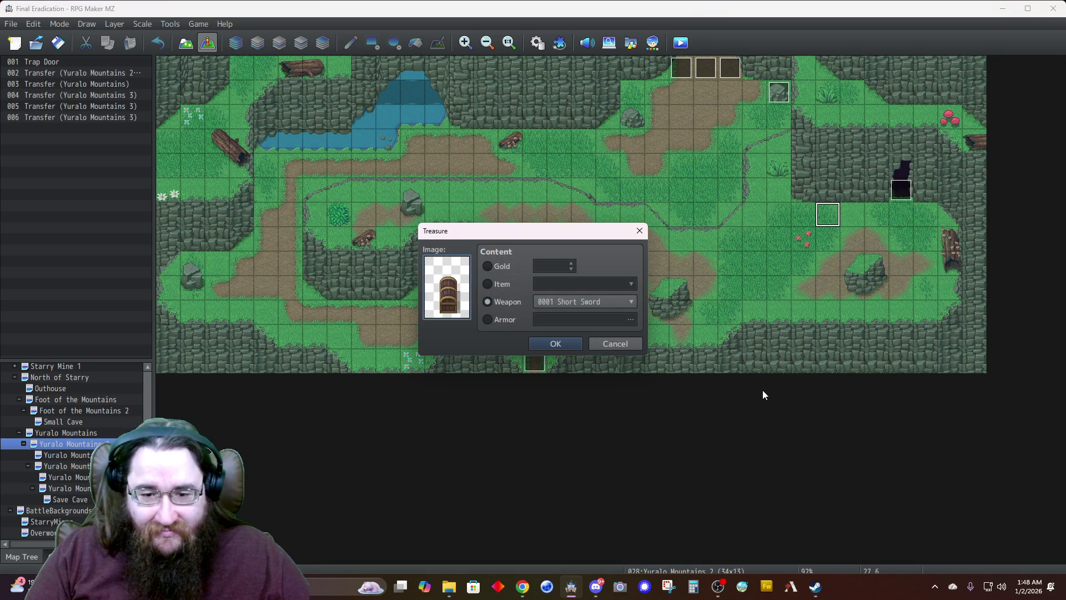
pyautogui.doubleClick(452, 299)
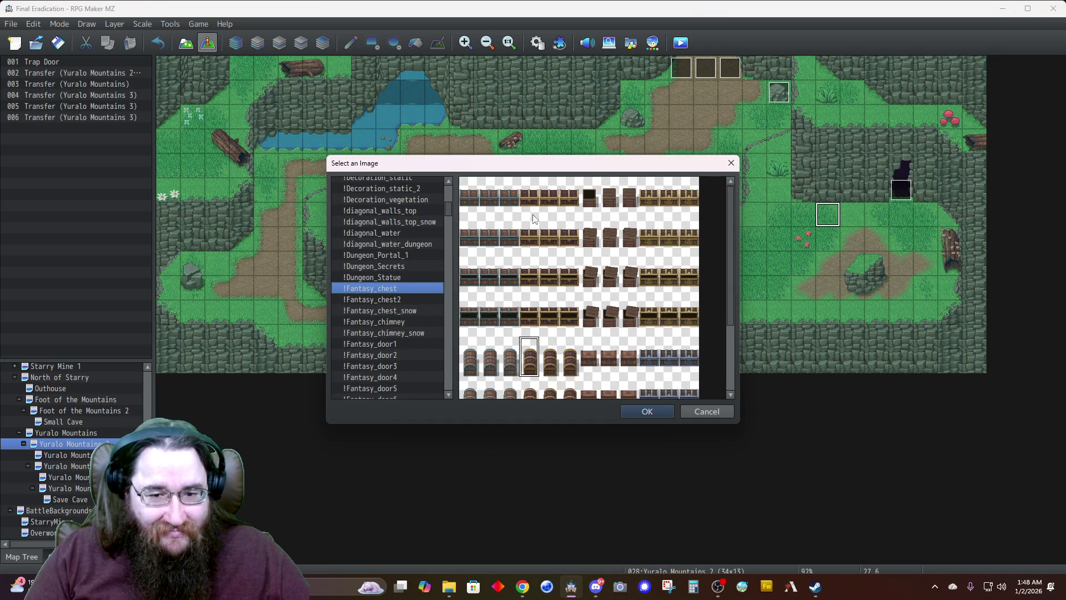
pyautogui.doubleClick(646, 199)
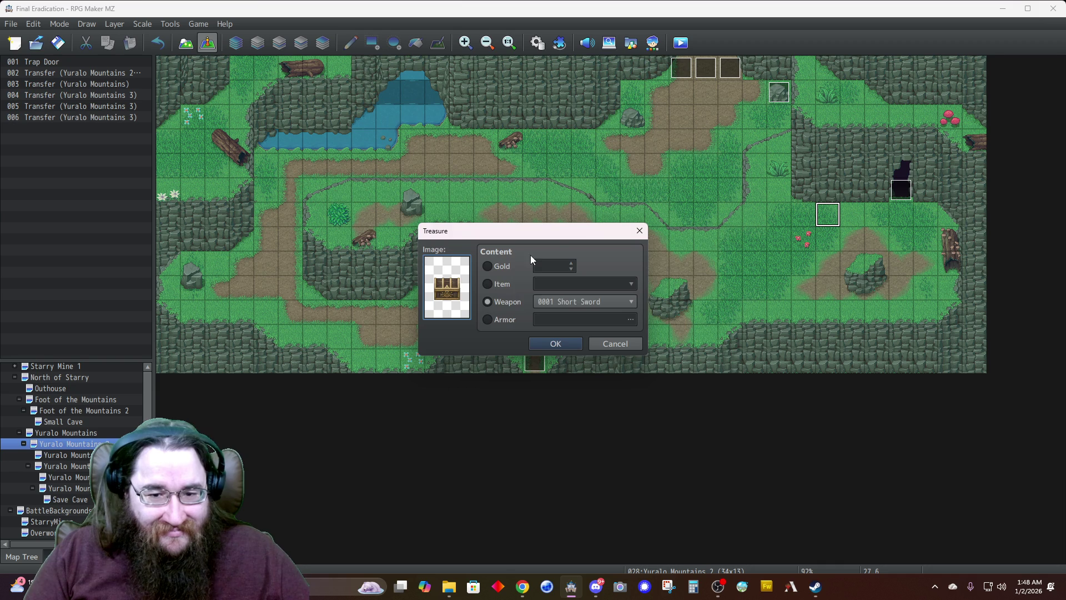
# Make the treasure armor 0060 Bronze Helm, create the chest, and open its event
pyautogui.click(516, 325)
pyautogui.click(561, 321)
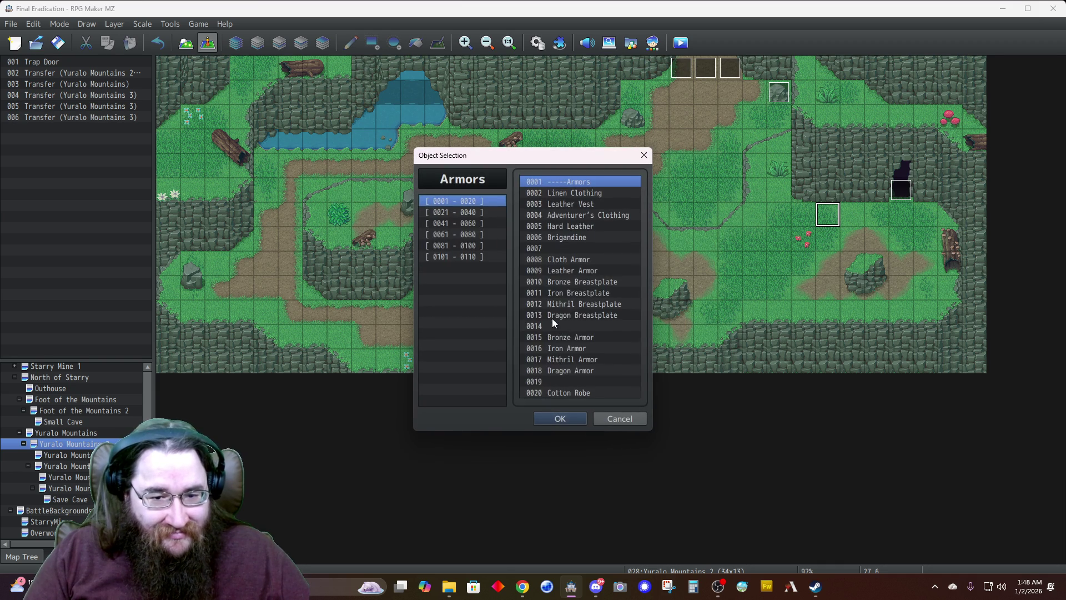
pyautogui.click(461, 213)
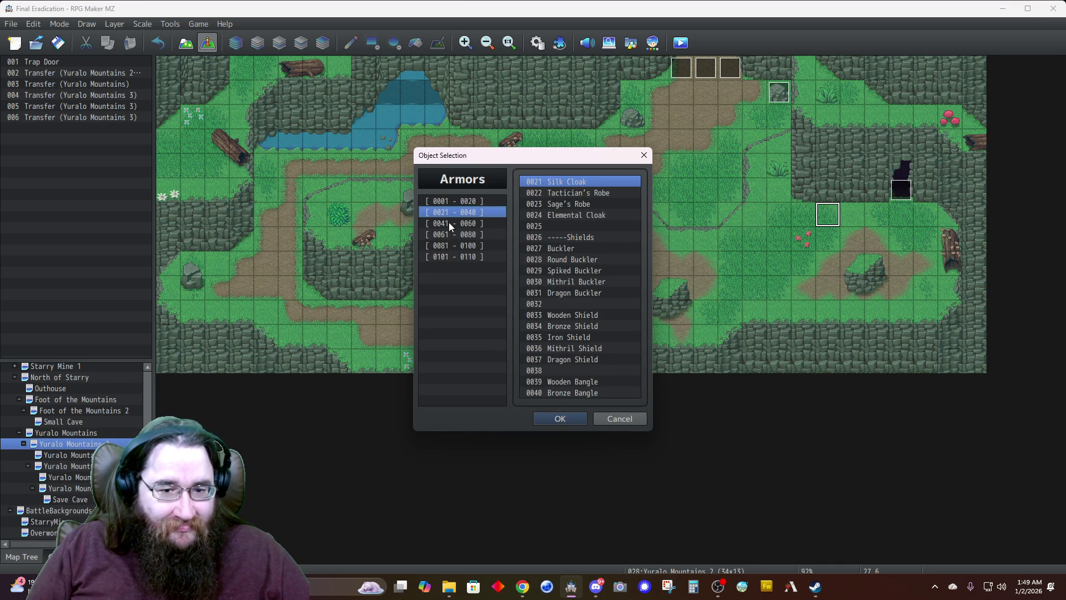
pyautogui.click(472, 222)
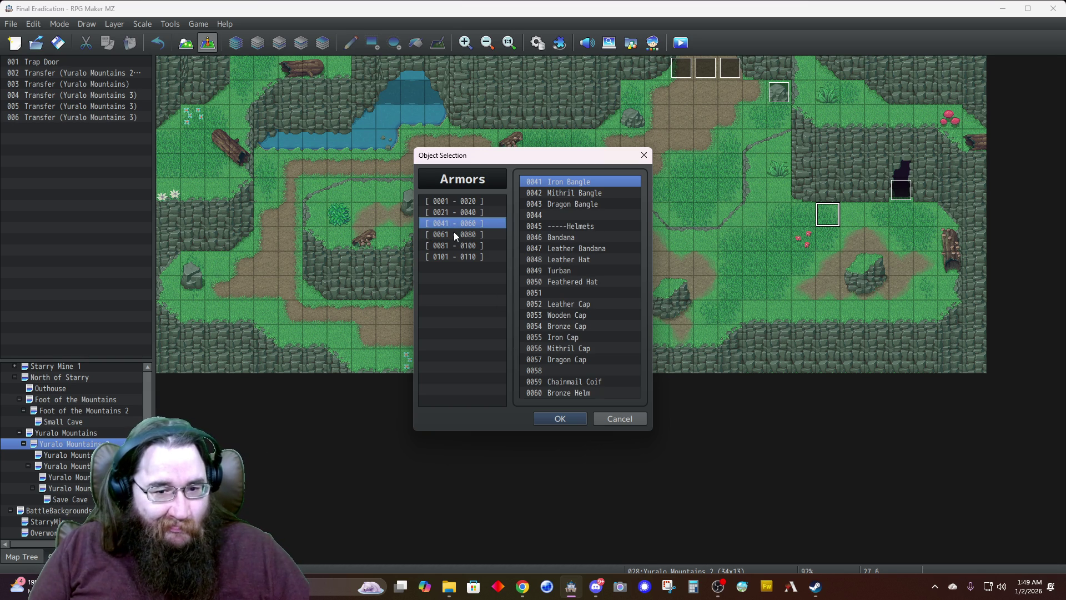
pyautogui.click(456, 232)
pyautogui.click(454, 223)
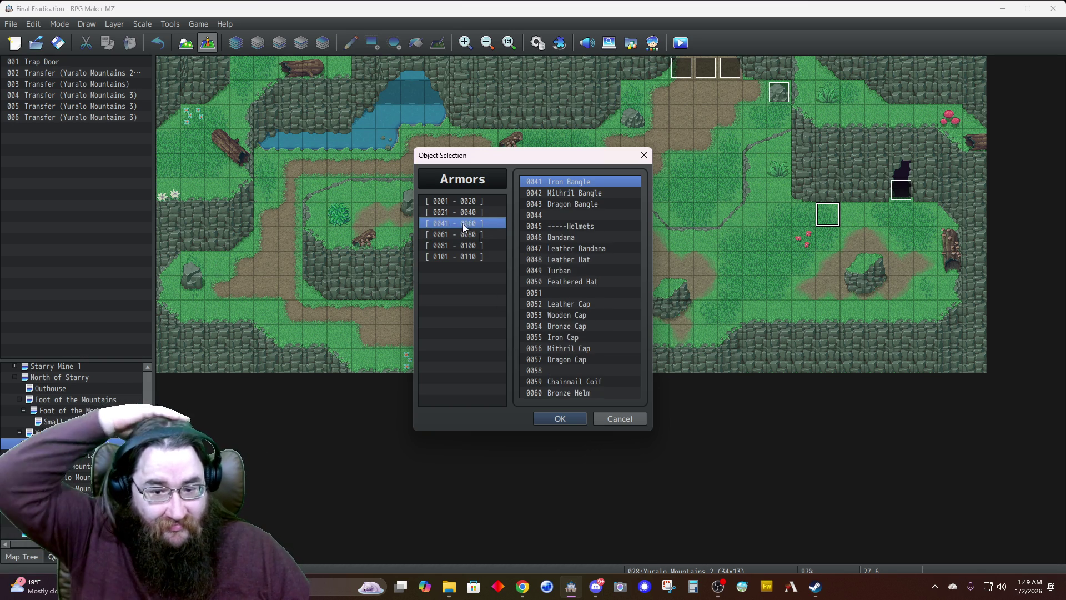
pyautogui.click(557, 392)
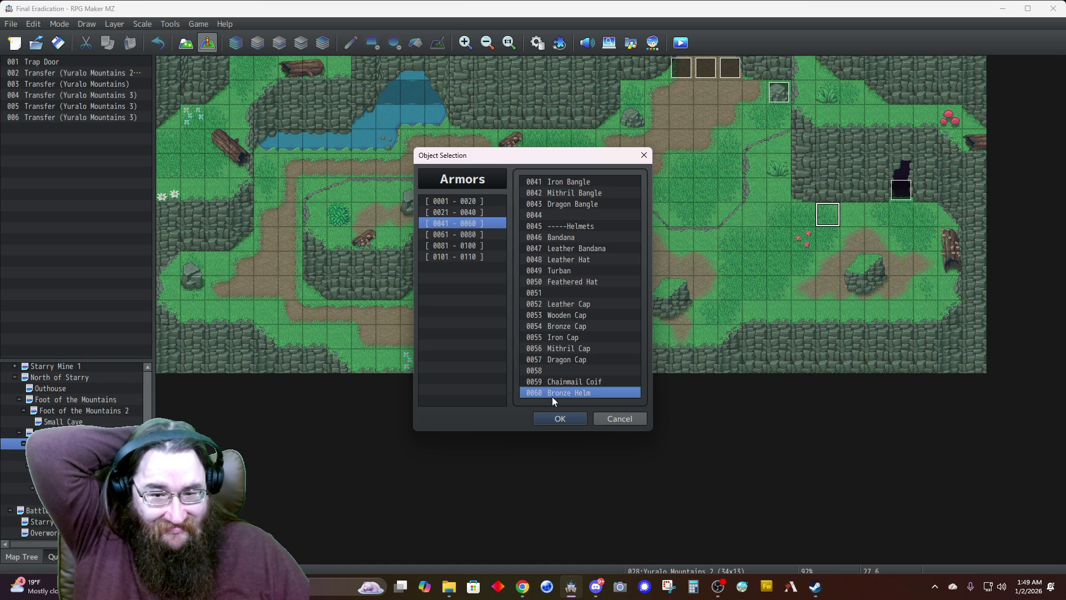
pyautogui.click(552, 420)
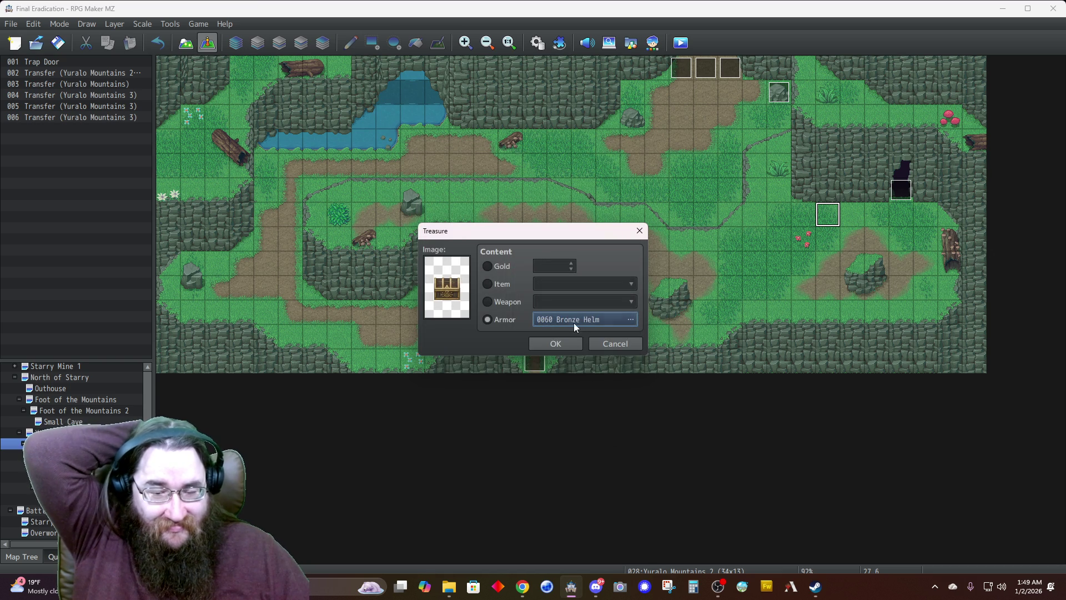
pyautogui.click(554, 345)
pyautogui.doubleClick(822, 225)
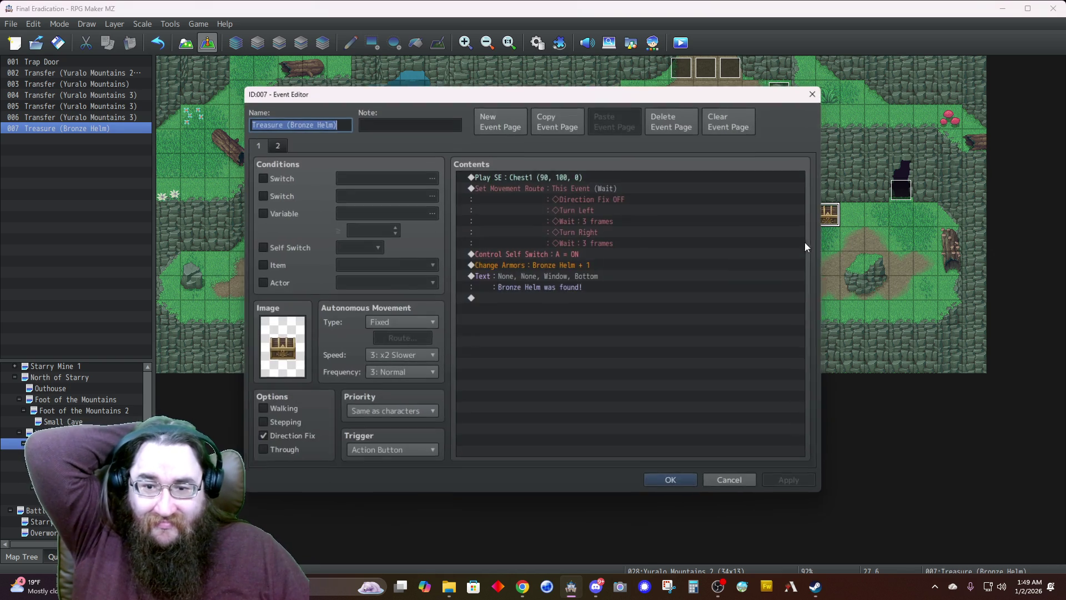
# Add an 'Empty!' message with dim background, middle position, to the chest's second page
pyautogui.click(279, 142)
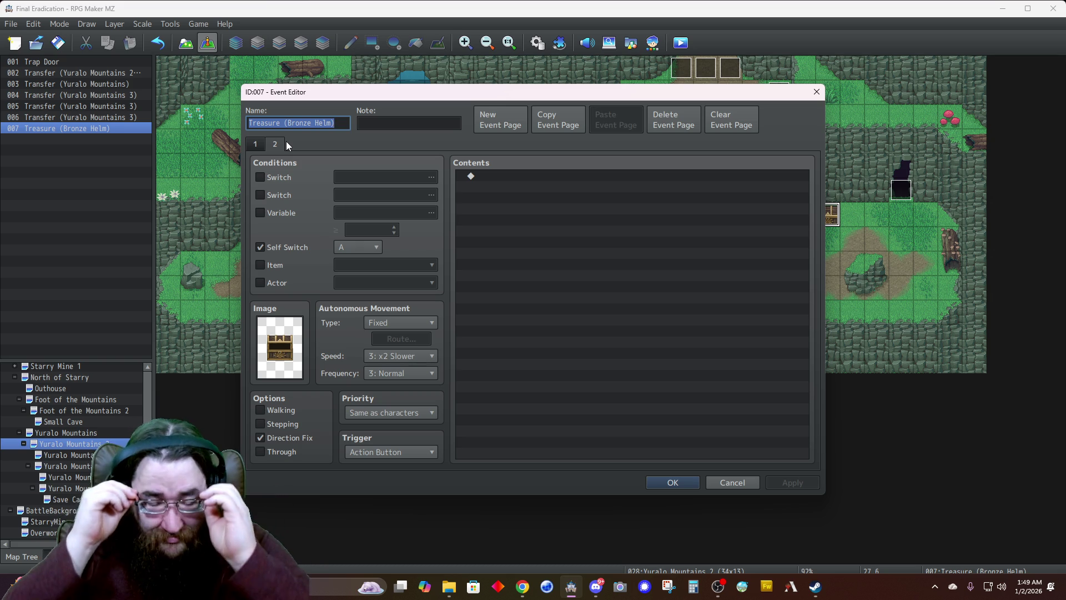
pyautogui.doubleClick(502, 177)
pyautogui.click(491, 146)
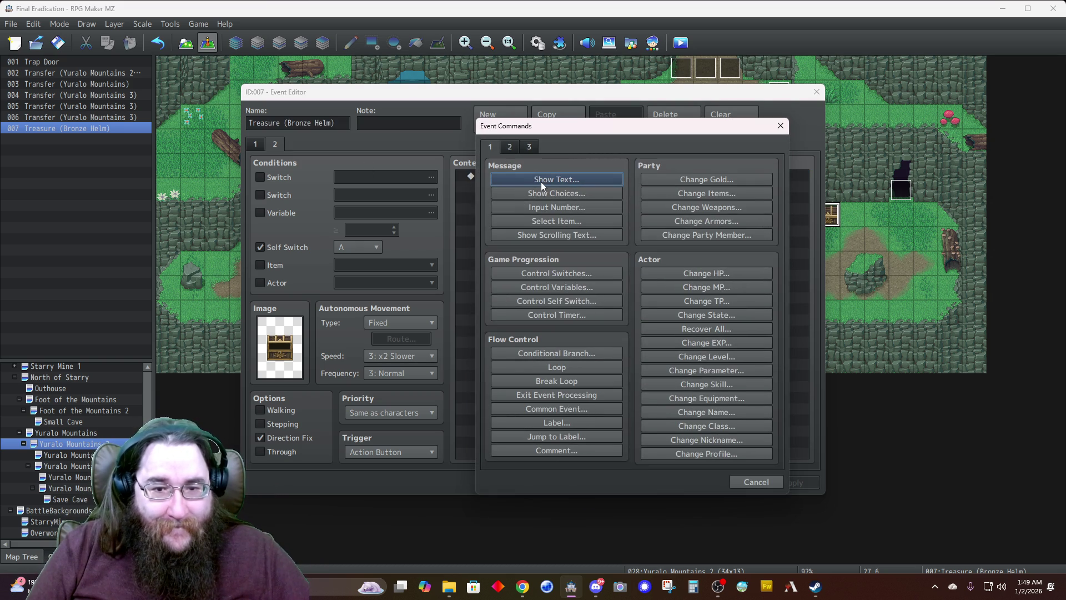
pyautogui.click(541, 180)
pyautogui.click(612, 341)
pyautogui.click(665, 342)
pyautogui.click(672, 368)
pyautogui.click(612, 305)
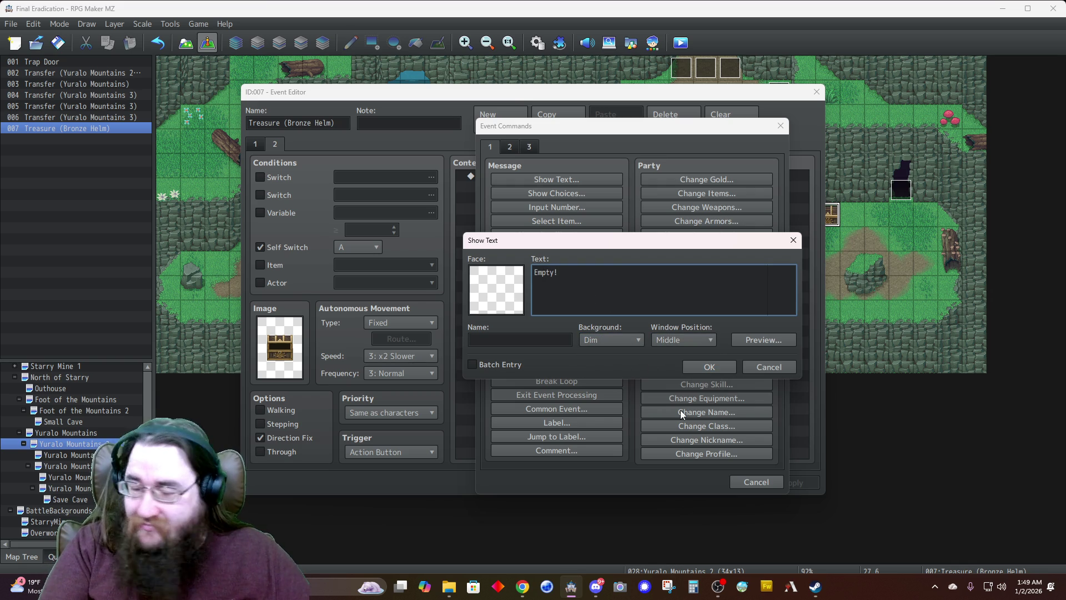
pyautogui.click(697, 368)
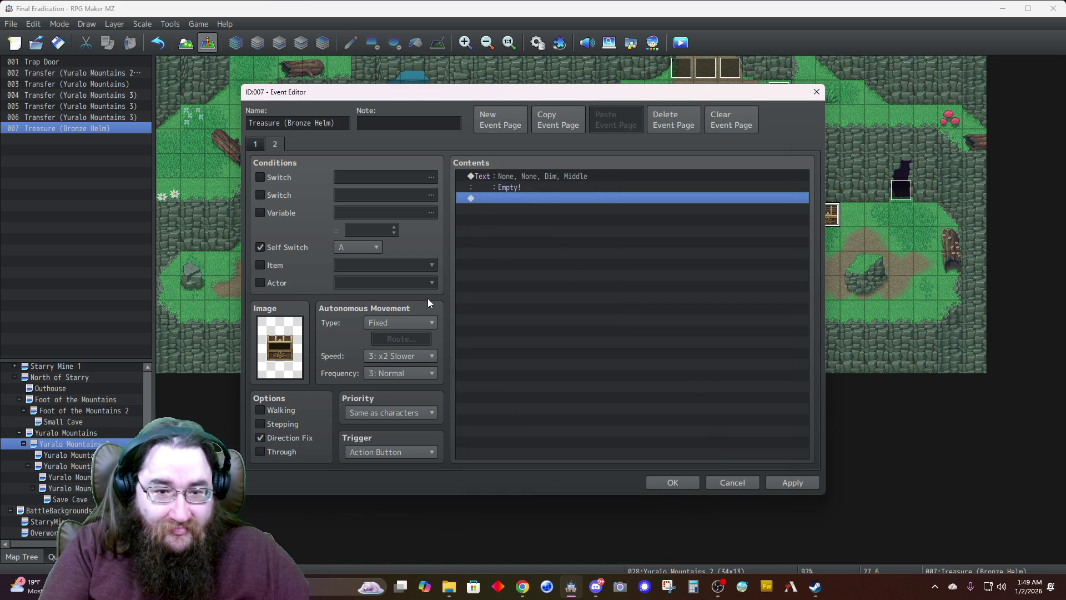
# Change page 1's find message to 'Obtained Bronze Helm.' with dim background, middle position
pyautogui.click(255, 145)
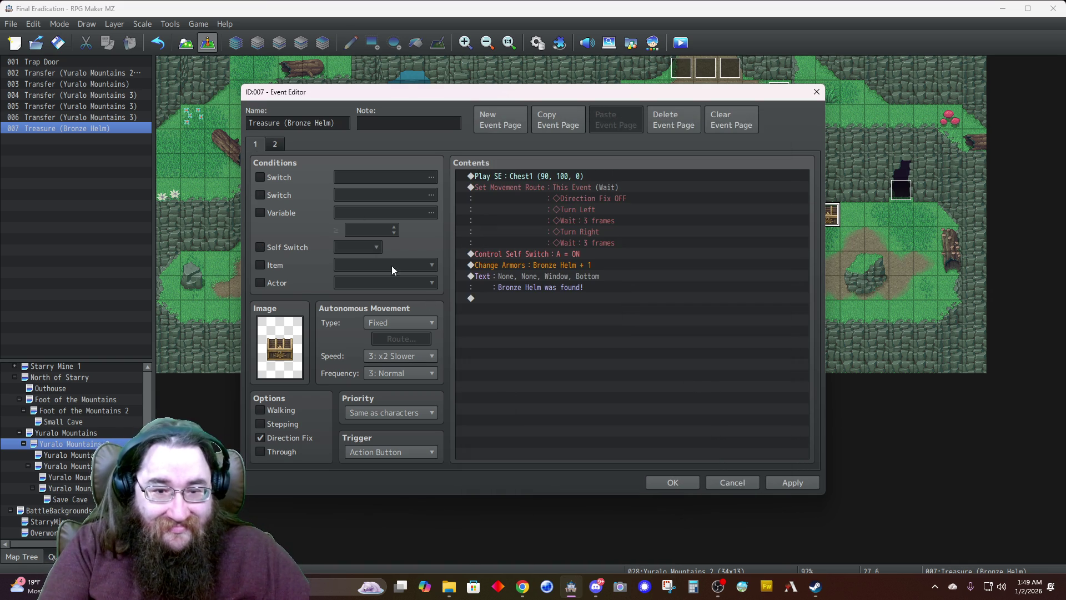
pyautogui.rightClick(540, 276)
pyautogui.click(561, 288)
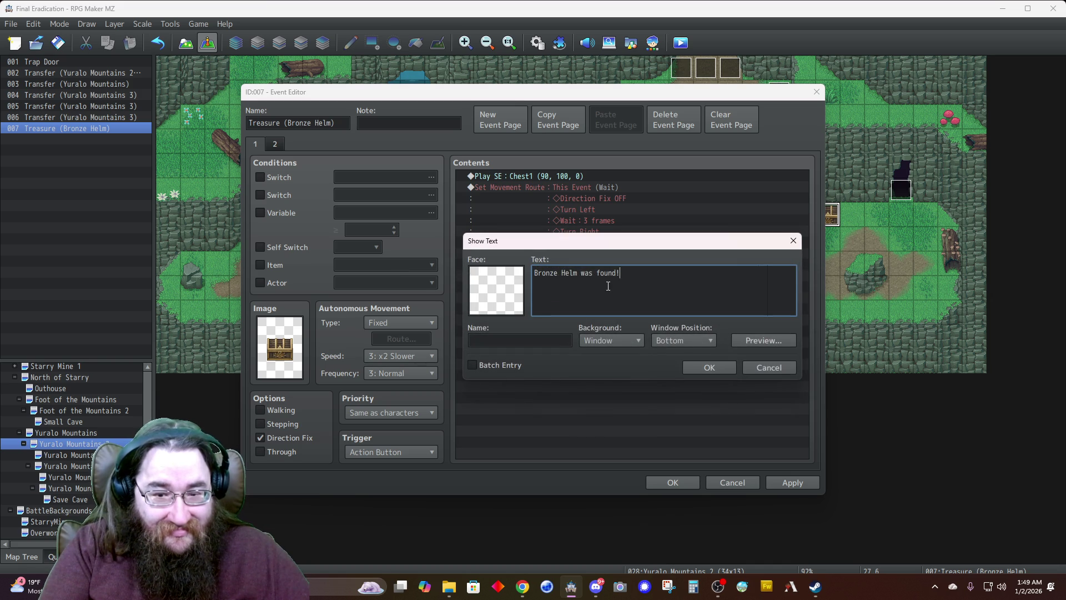
pyautogui.hotkey('ctrl', 'a')
pyautogui.write('0')
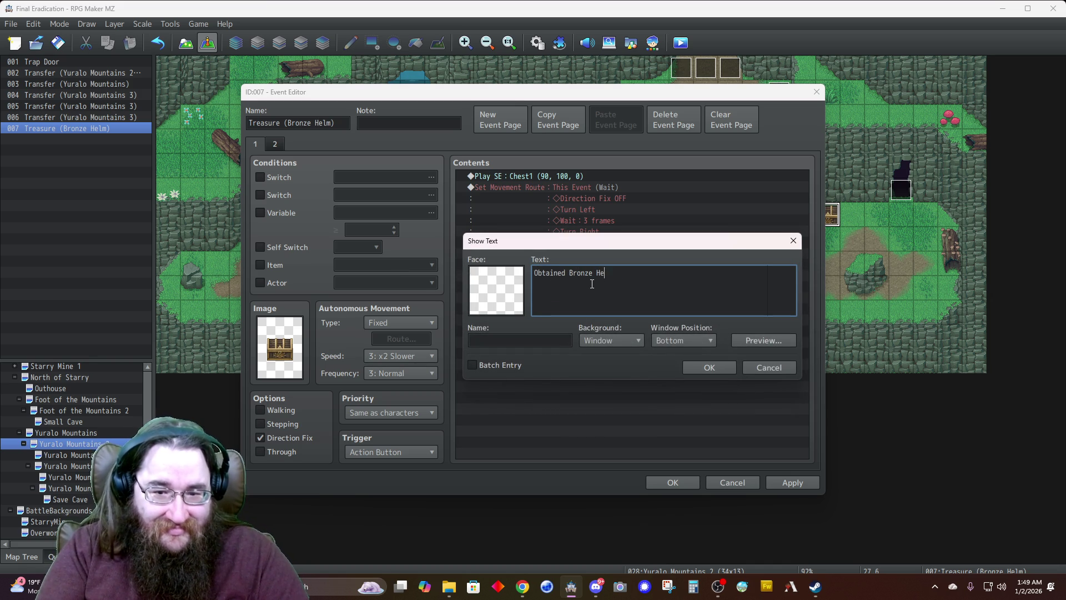
pyautogui.write('.')
pyautogui.click(603, 334)
pyautogui.click(602, 368)
pyautogui.click(664, 345)
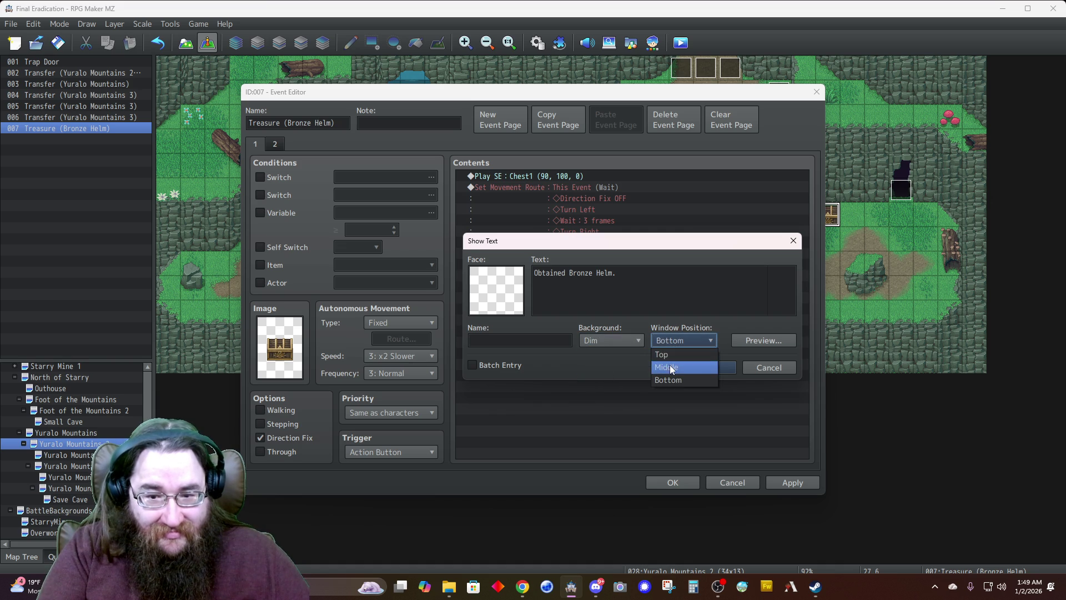
pyautogui.click(709, 367)
# Set the chest sound to volume 10, pitch 70, save the event, and return to the secret cave map
pyautogui.rightClick(551, 178)
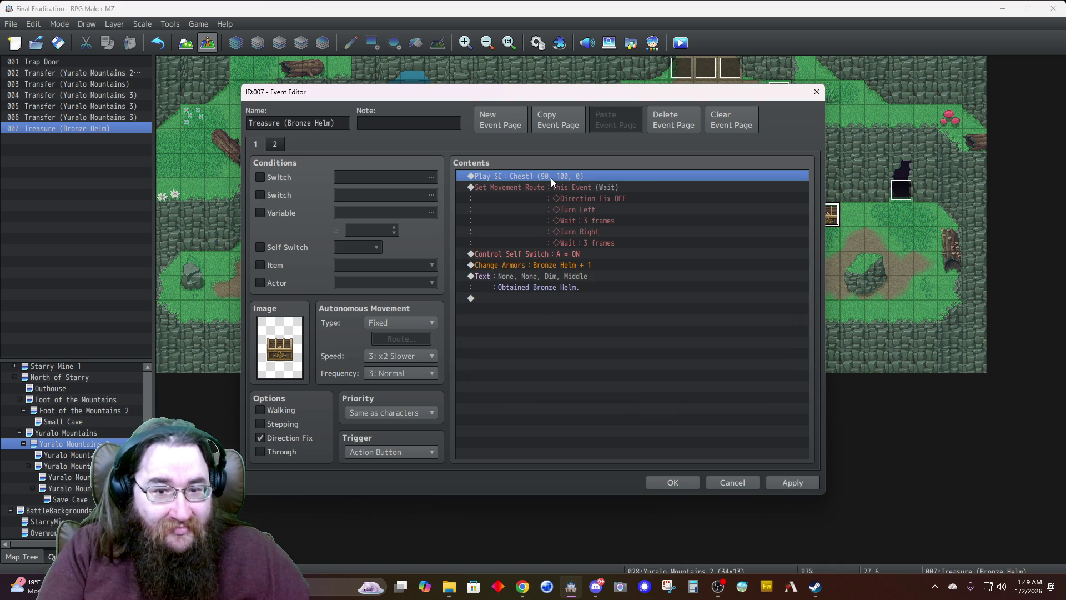
pyautogui.click(579, 199)
pyautogui.doubleClick(690, 261)
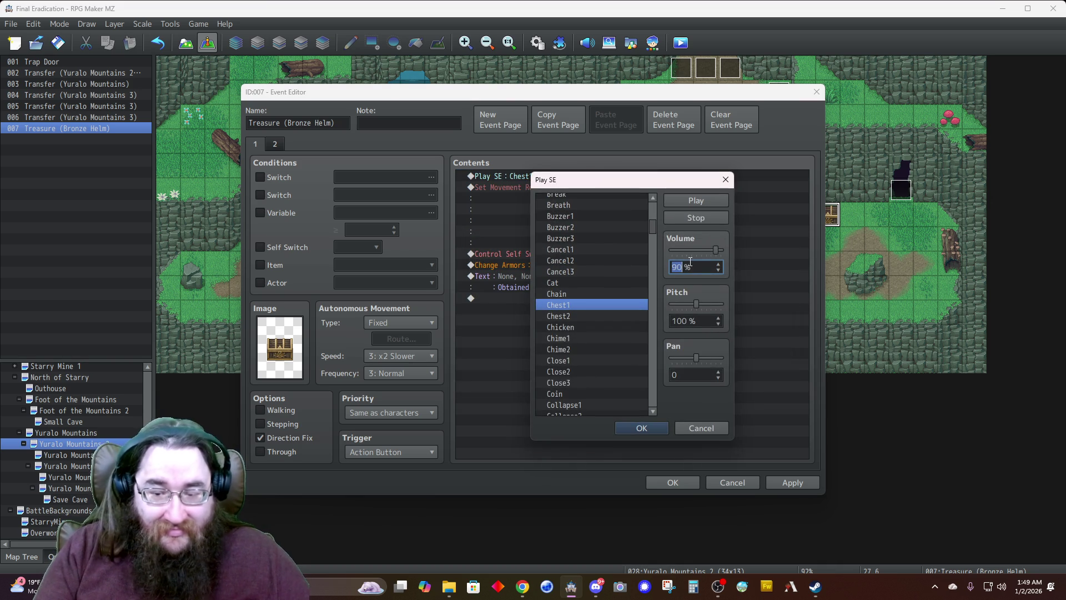
pyautogui.doubleClick(687, 321)
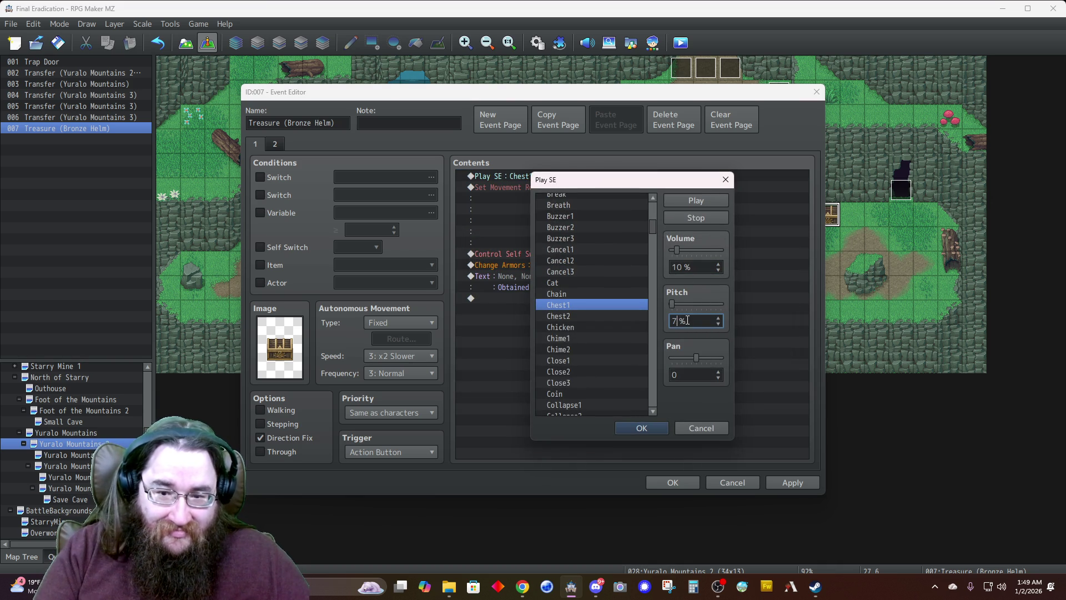
pyautogui.click(631, 423)
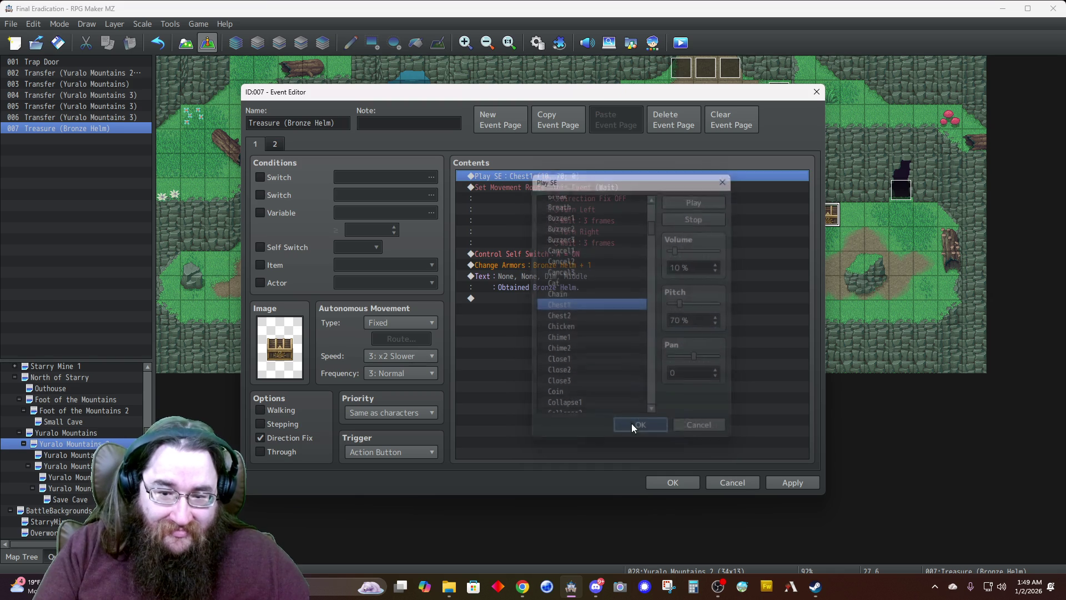
pyautogui.click(660, 485)
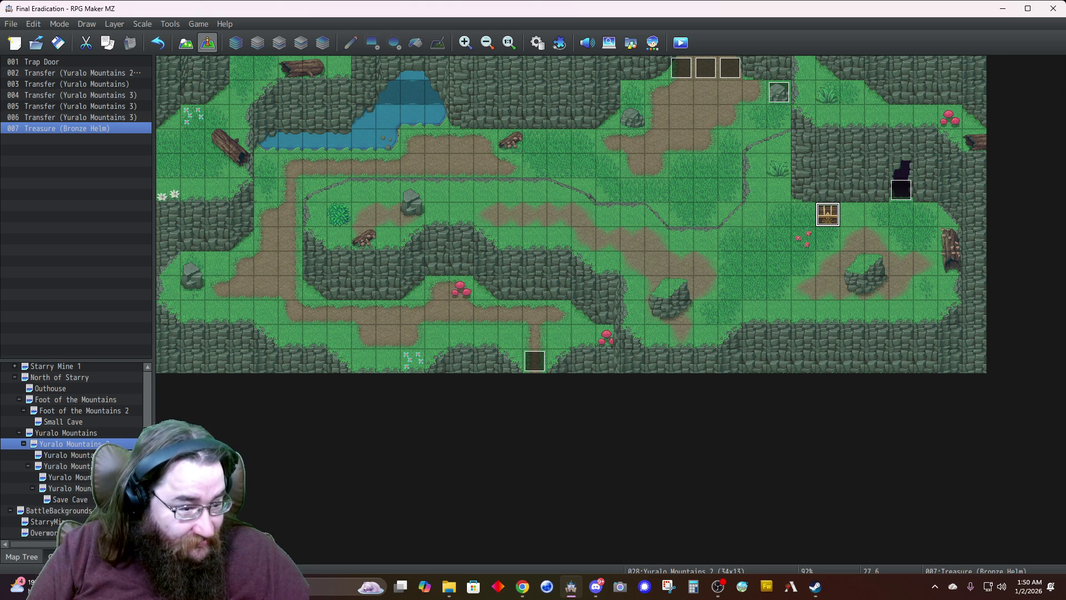
pyautogui.click(93, 455)
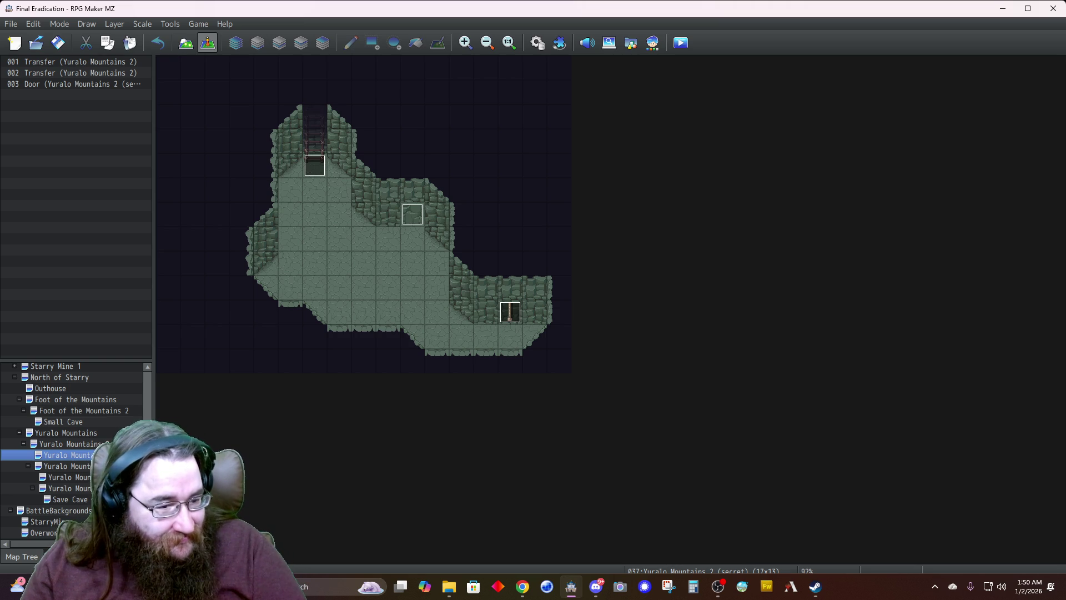
# Paste a copy of the secret cave map and rename it 'Yuralo Mountains 2 (double secret)'
pyautogui.hotkey('ctrl', 'v')
pyautogui.rightClick(106, 466)
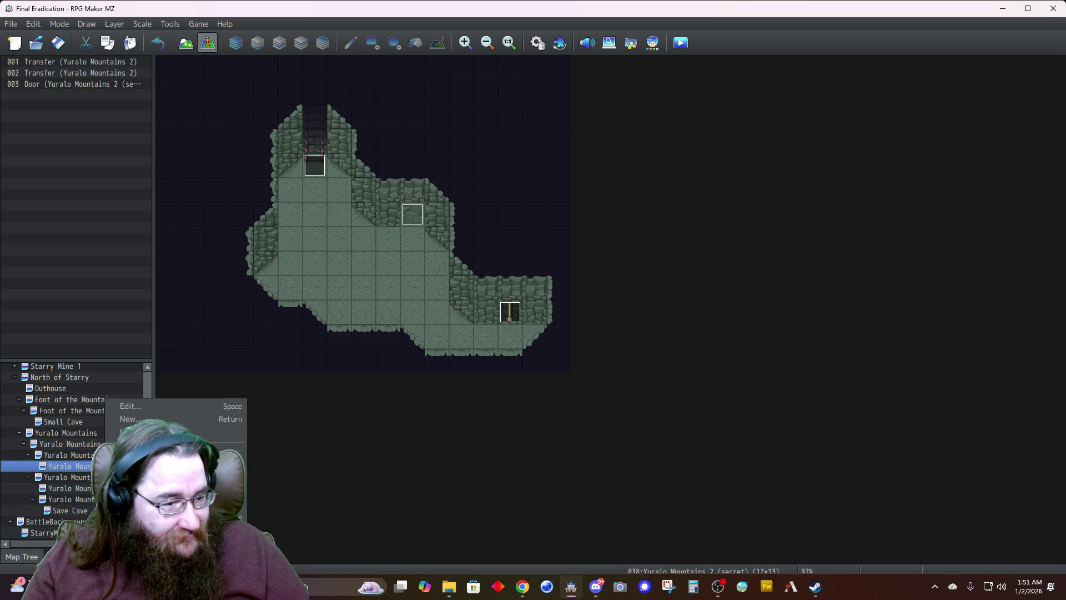
pyautogui.click(171, 408)
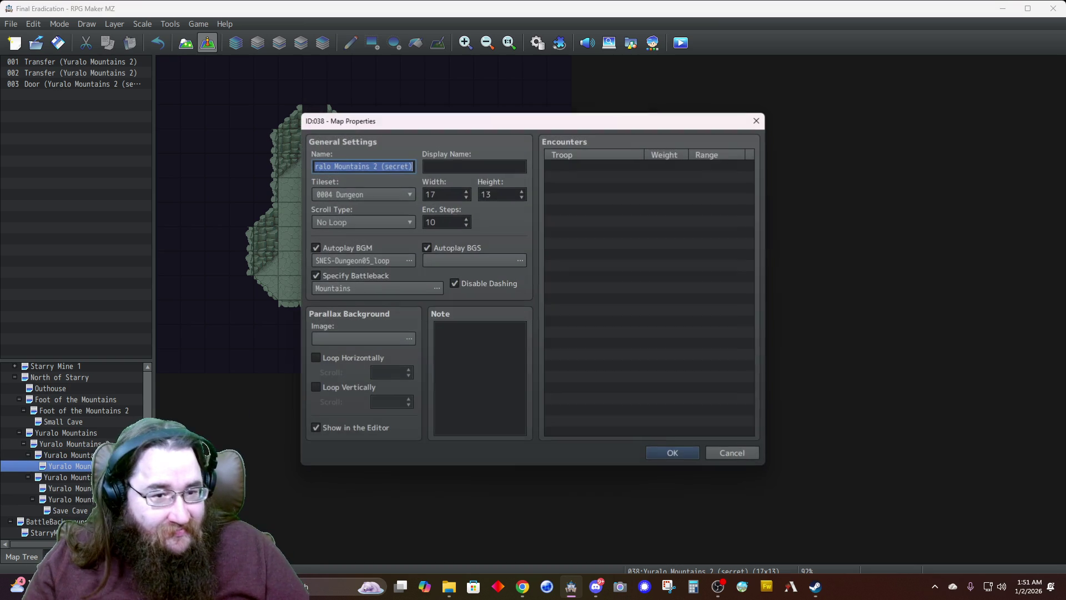
pyautogui.click(394, 167)
pyautogui.write('door')
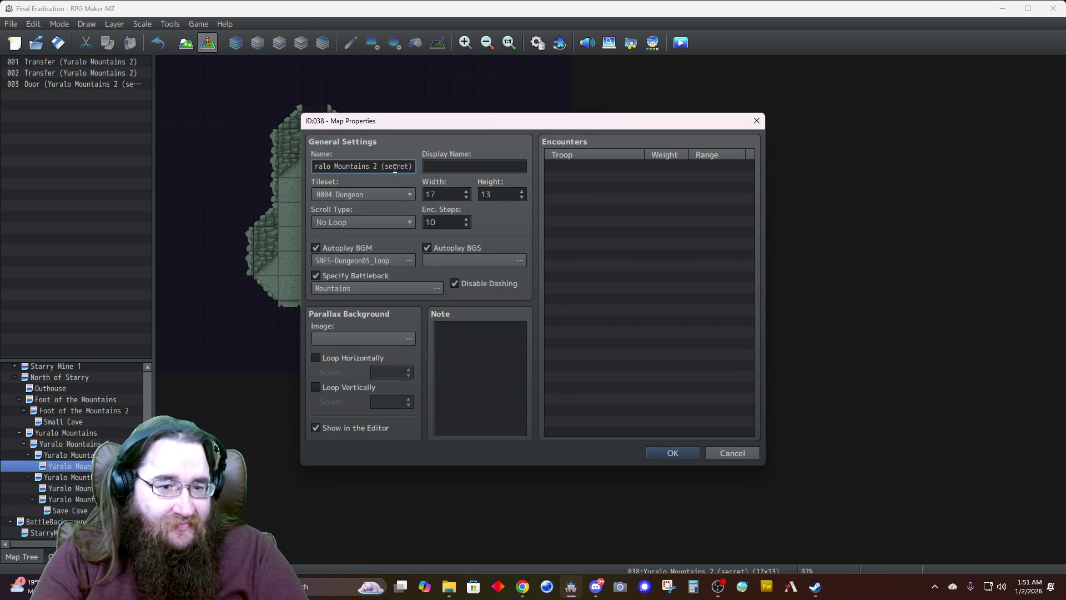
pyautogui.press('BackSpace')
pyautogui.press('BackSpace')
pyautogui.write('uble')
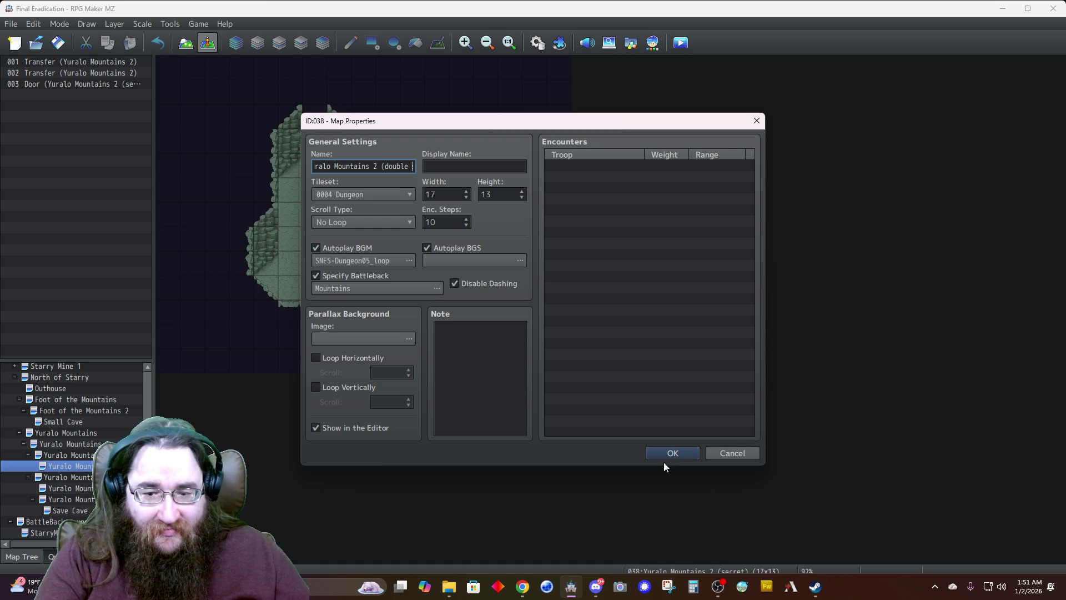
pyautogui.click(671, 453)
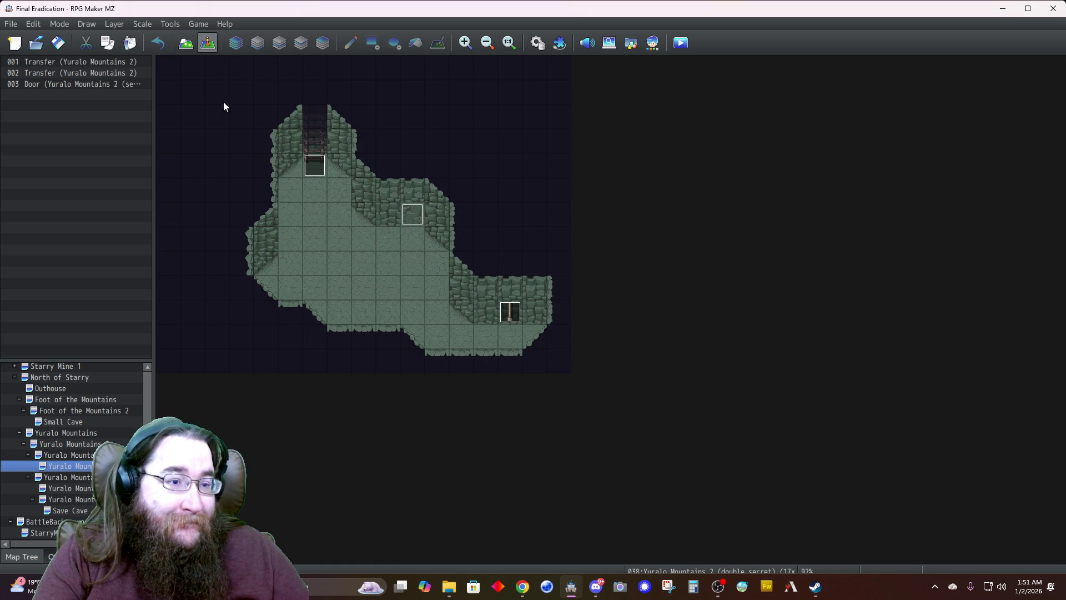
# Delete the copied events 002, 003 and 001 from the double secret map
pyautogui.click(315, 166)
pyautogui.press('Delete')
pyautogui.click(413, 219)
pyautogui.press('Delete')
pyautogui.click(510, 312)
pyautogui.press('Delete')
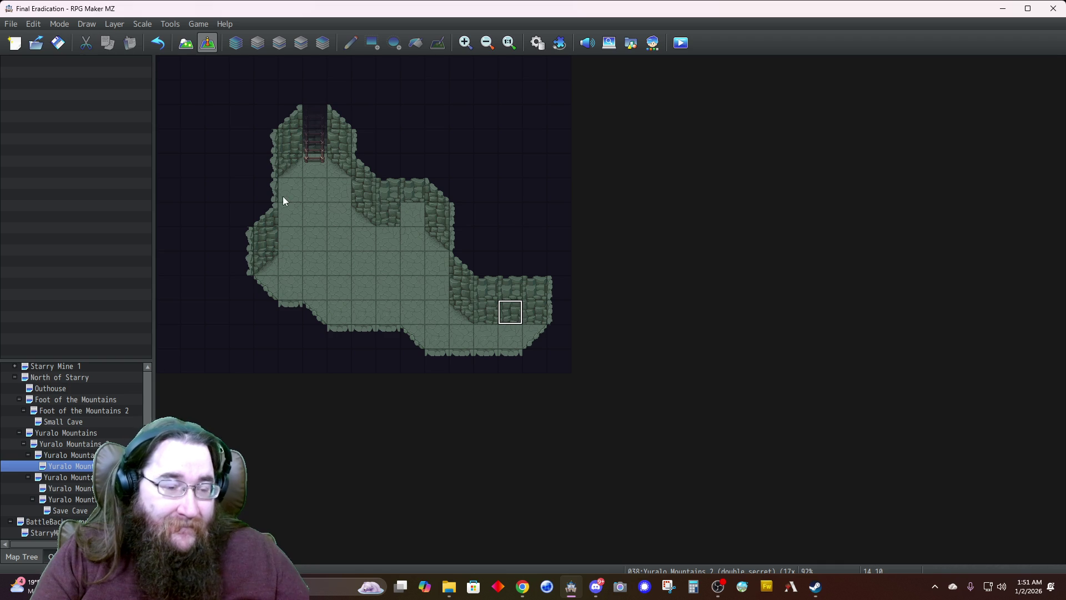
# Paint wall tiles over the ladder at the top of the cave
pyautogui.click(186, 44)
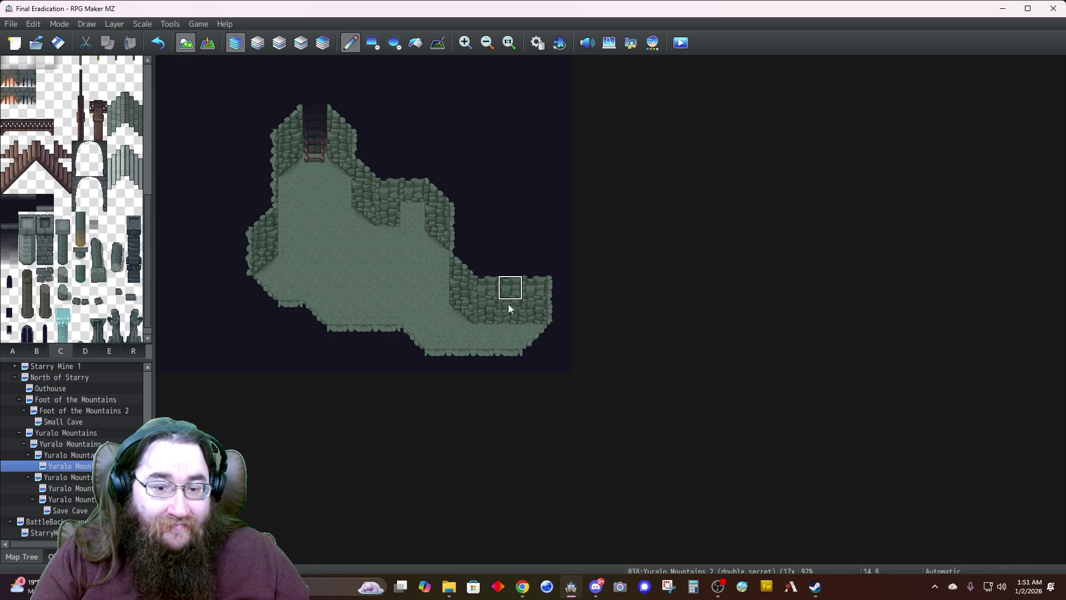
pyautogui.moveTo(315, 134)
pyautogui.mouseDown()
pyautogui.moveTo(308, 154)
pyautogui.moveTo(310, 141)
pyautogui.mouseUp()
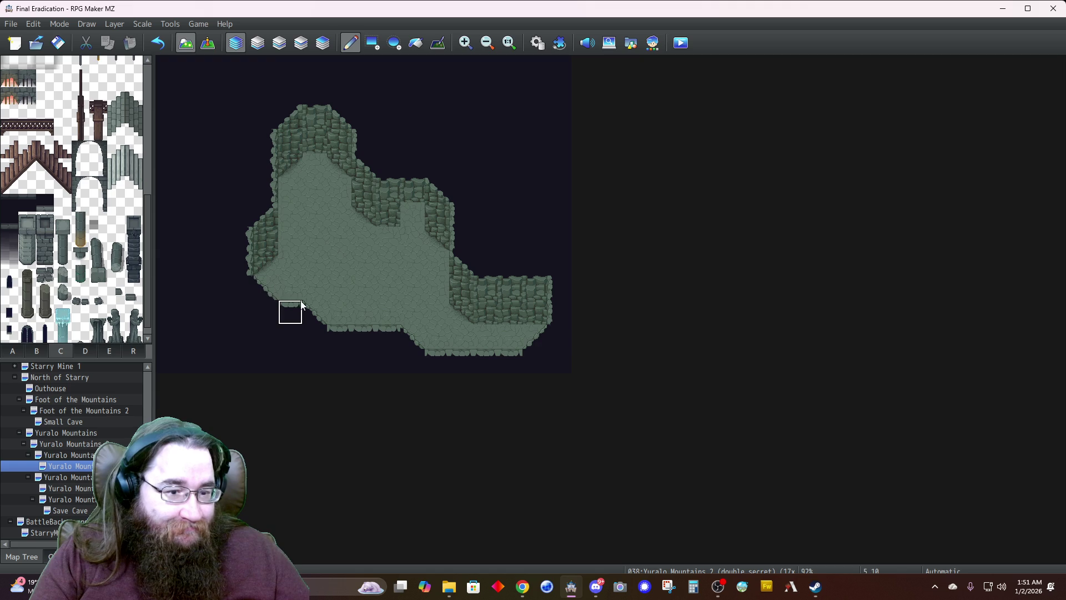
pyautogui.click(372, 42)
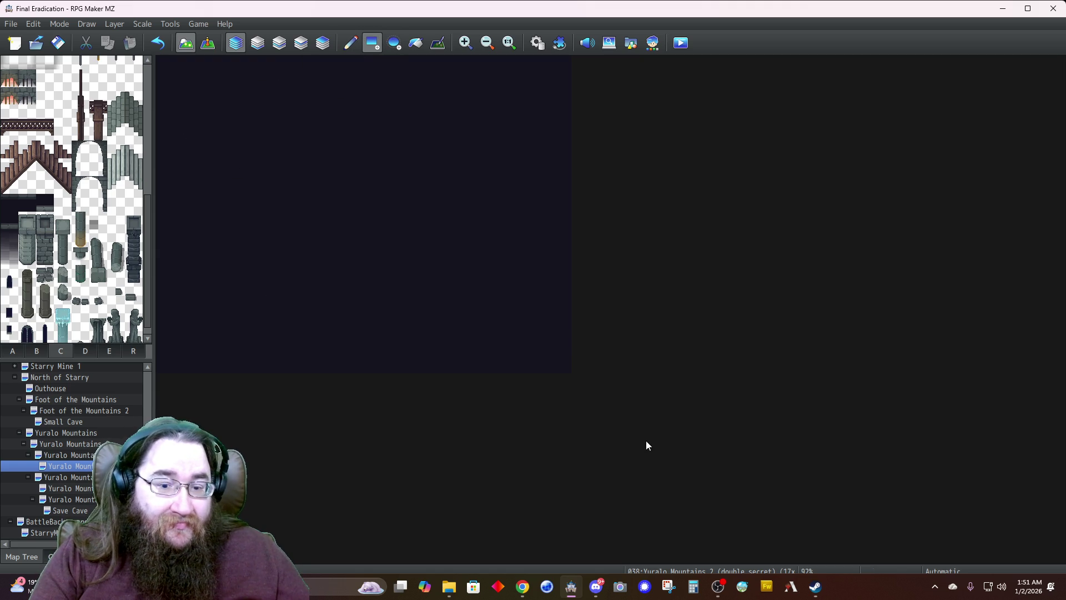
pyautogui.click(279, 42)
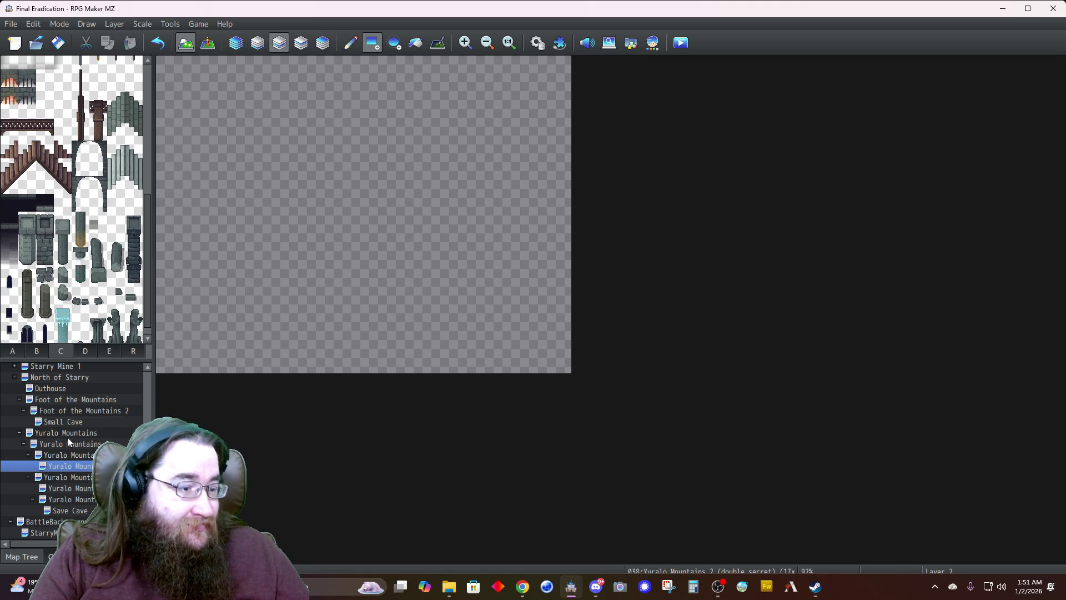
# Pick the cave wall autotile and place a widened wall block on the empty map
pyautogui.scroll(5, 47, 339)
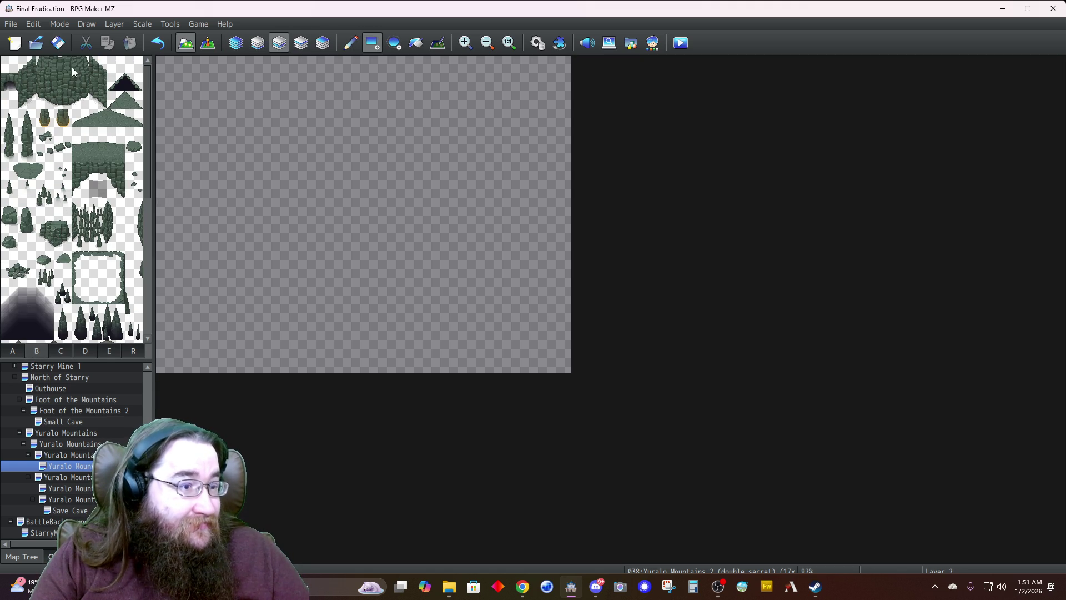
pyautogui.moveTo(99, 88); pyautogui.dragTo(98, 100)
pyautogui.click(12, 351)
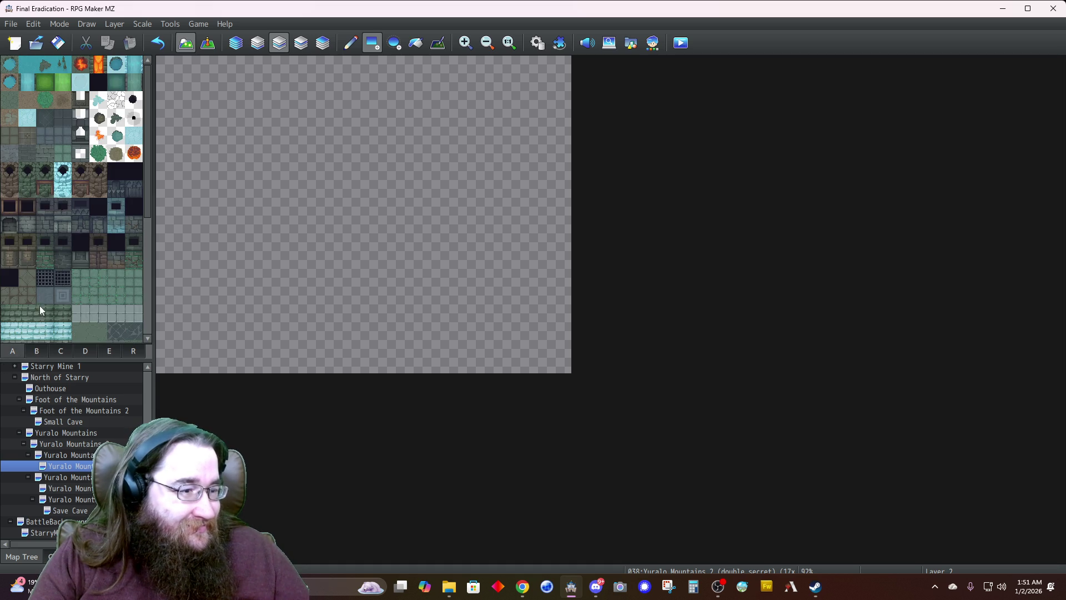
pyautogui.click(28, 174)
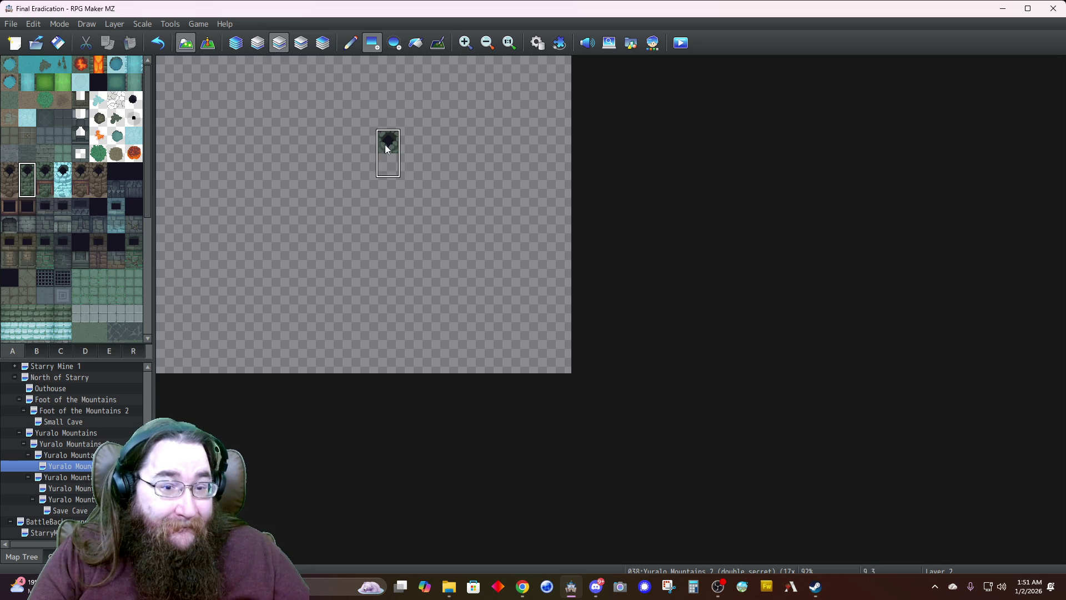
pyautogui.click(384, 144)
pyautogui.click(350, 43)
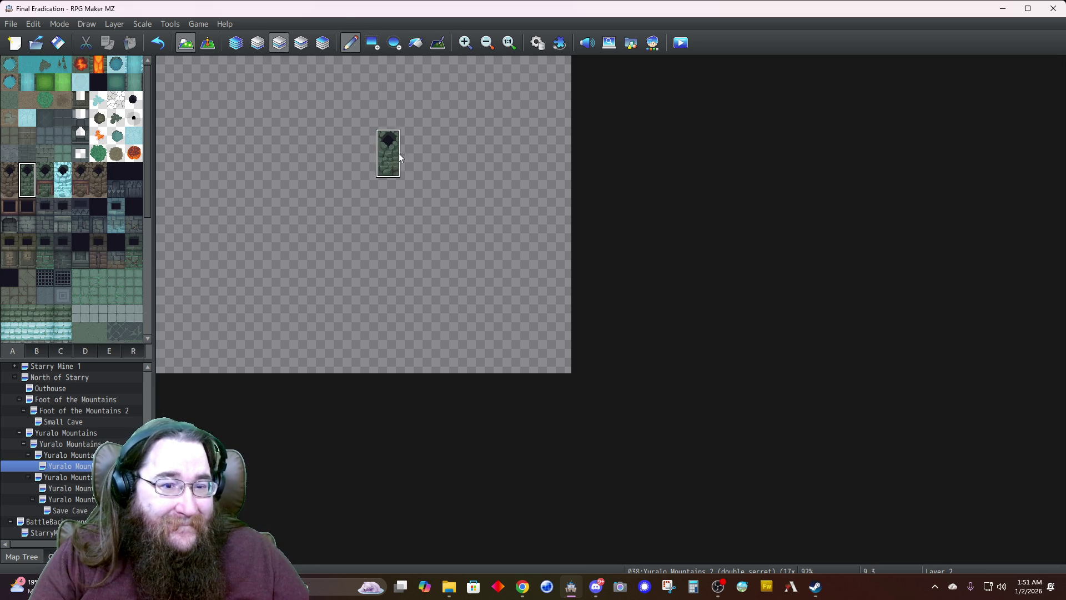
pyautogui.moveTo(388, 161)
pyautogui.mouseDown()
pyautogui.moveTo(385, 190)
pyautogui.moveTo(407, 193)
pyautogui.mouseUp()
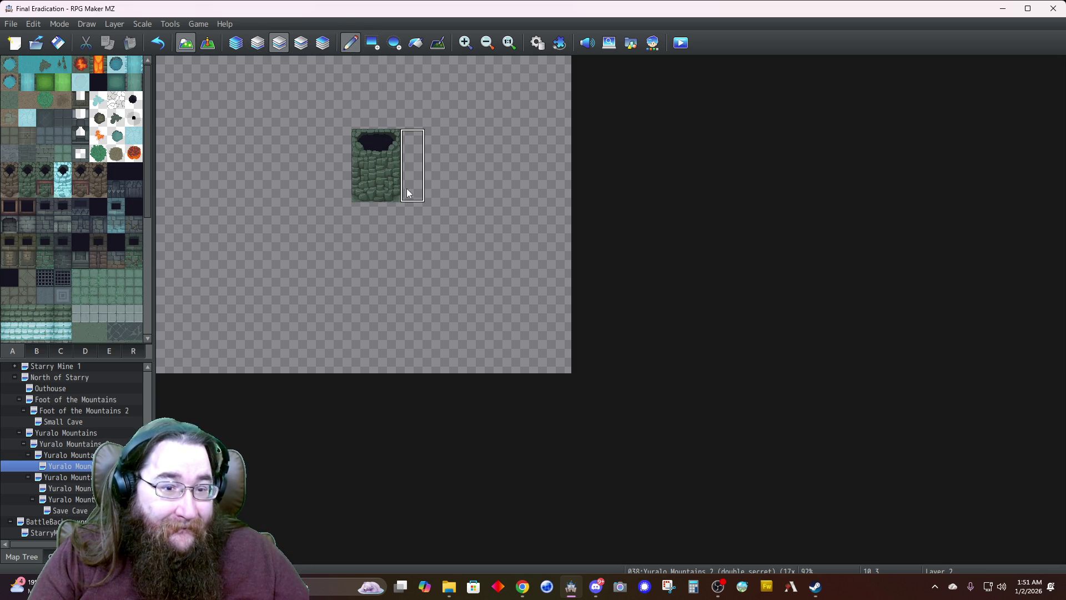
# Fill the top rows, right columns and bottom rows with dark ceiling
pyautogui.click(376, 45)
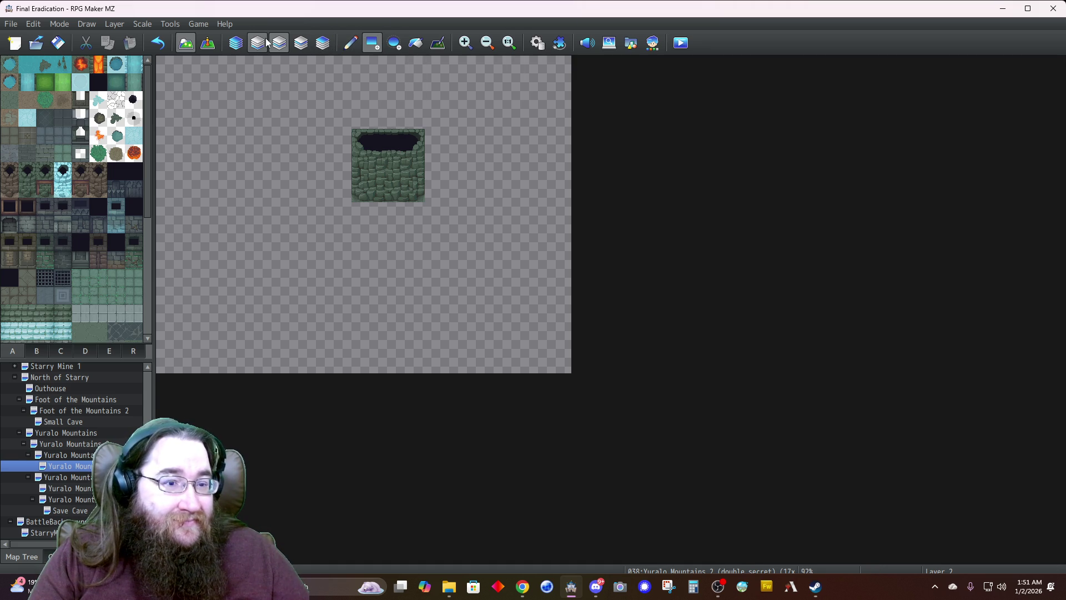
pyautogui.moveTo(556, 68)
pyautogui.mouseDown()
pyautogui.moveTo(255, 114)
pyautogui.moveTo(161, 116)
pyautogui.moveTo(217, 398)
pyautogui.moveTo(247, 372)
pyautogui.mouseUp()
pyautogui.moveTo(557, 140)
pyautogui.mouseDown()
pyautogui.moveTo(570, 322)
pyautogui.moveTo(521, 371)
pyautogui.mouseUp()
pyautogui.moveTo(240, 287); pyautogui.dragTo(506, 366)
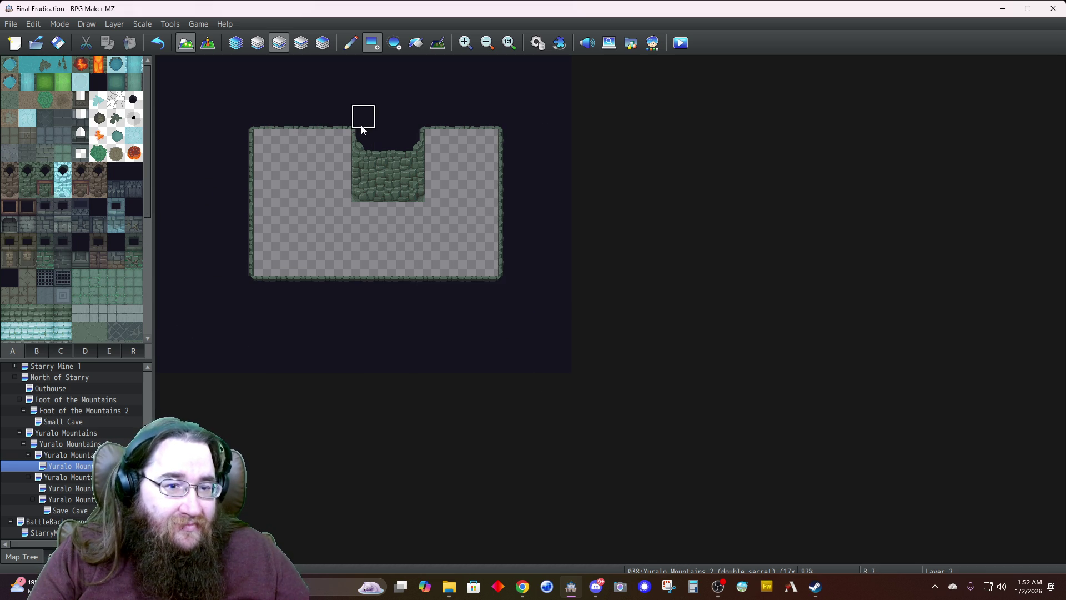
# Shape the room's upper wall columns and remove the separate right-hand room
pyautogui.moveTo(365, 134)
pyautogui.mouseDown()
pyautogui.moveTo(369, 181)
pyautogui.moveTo(337, 201)
pyautogui.moveTo(338, 214)
pyautogui.mouseUp()
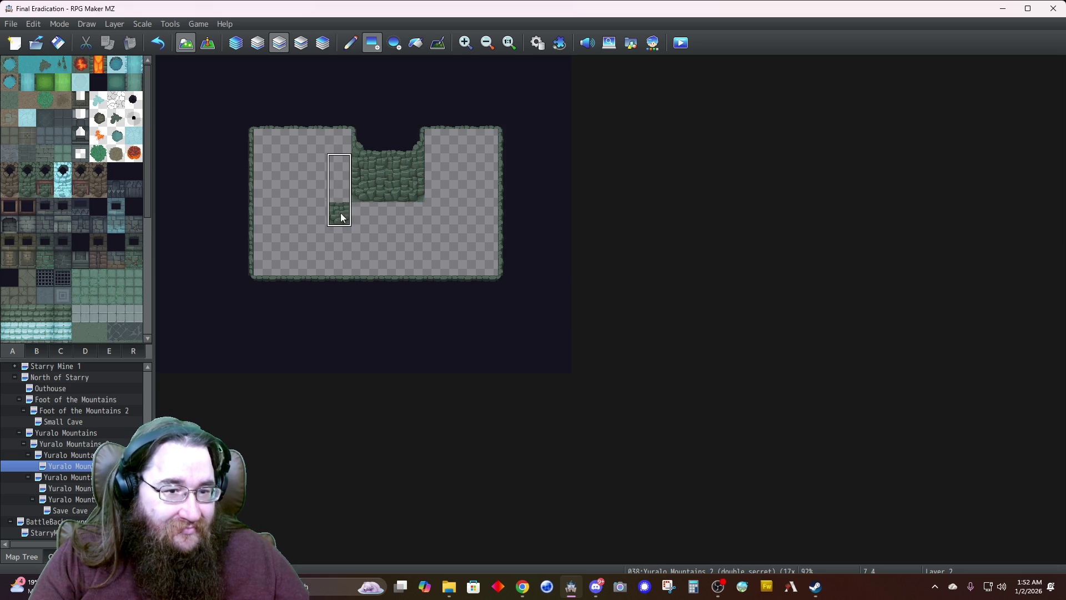
pyautogui.click(350, 42)
pyautogui.moveTo(437, 136)
pyautogui.mouseDown()
pyautogui.moveTo(437, 205)
pyautogui.moveTo(448, 213)
pyautogui.mouseUp()
pyautogui.moveTo(433, 139)
pyautogui.mouseDown()
pyautogui.moveTo(478, 143)
pyautogui.moveTo(459, 169)
pyautogui.moveTo(495, 167)
pyautogui.mouseUp()
pyautogui.moveTo(289, 142)
pyautogui.mouseDown()
pyautogui.moveTo(271, 162)
pyautogui.moveTo(322, 177)
pyautogui.moveTo(341, 168)
pyautogui.moveTo(343, 216)
pyautogui.moveTo(323, 239)
pyautogui.moveTo(364, 250)
pyautogui.moveTo(441, 238)
pyautogui.mouseUp()
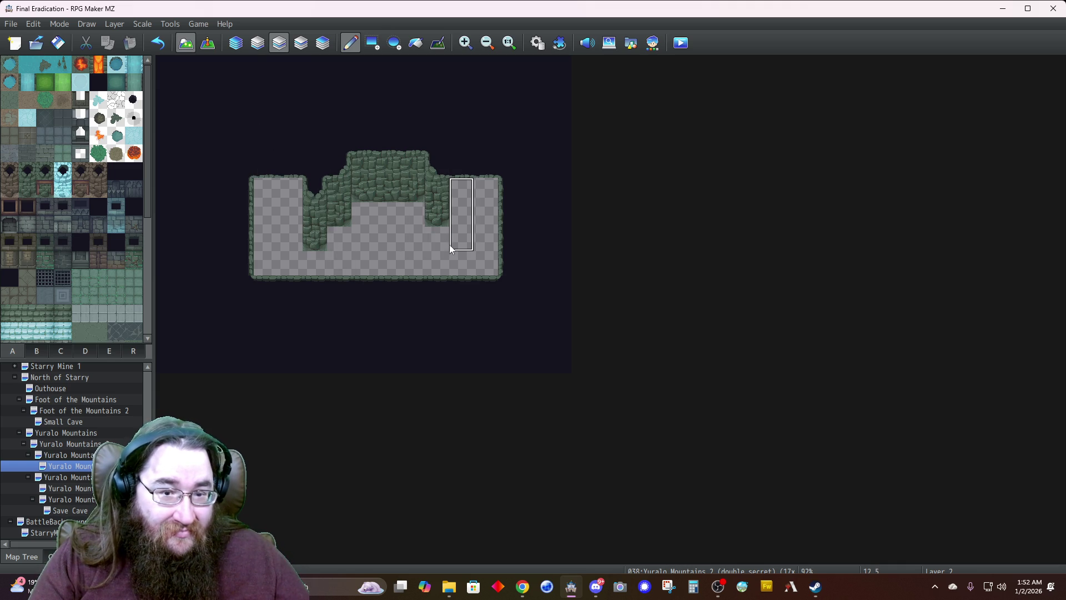
pyautogui.click(438, 247)
pyautogui.click(443, 267)
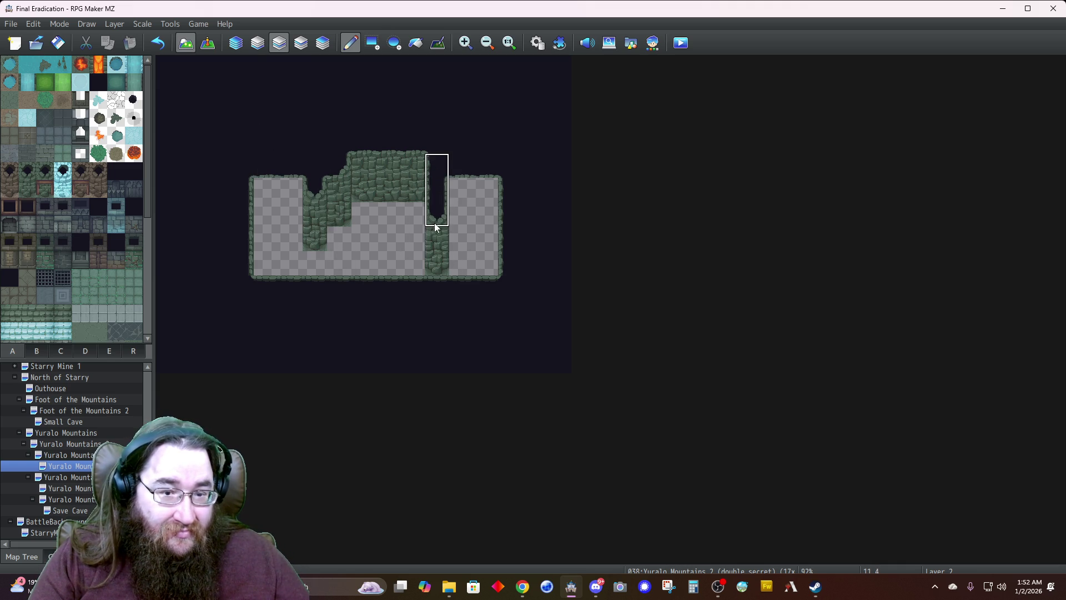
pyautogui.moveTo(437, 238); pyautogui.dragTo(440, 268)
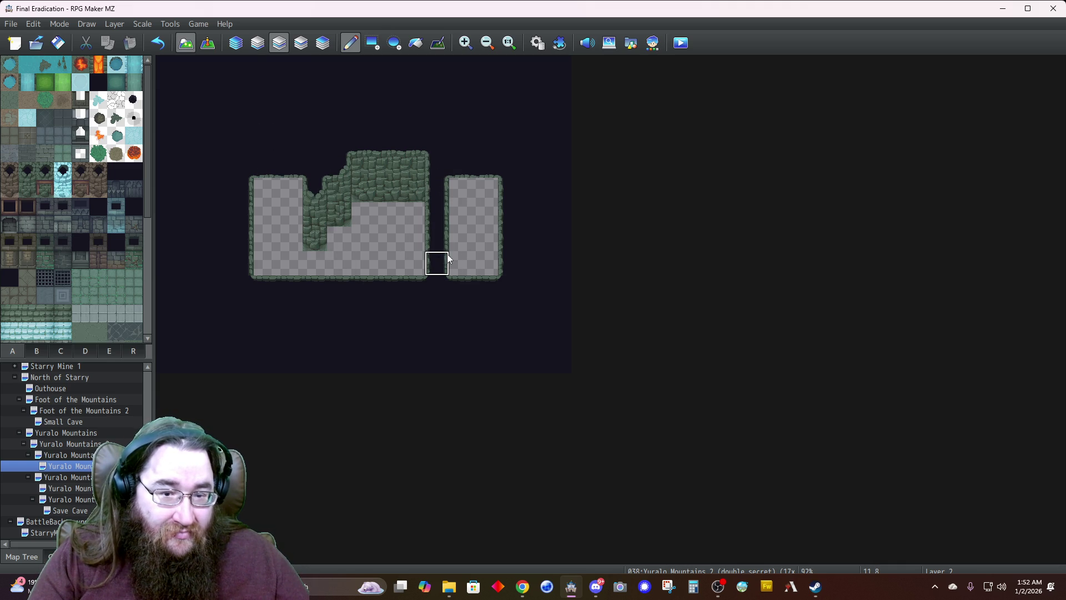
pyautogui.moveTo(461, 186)
pyautogui.mouseDown()
pyautogui.moveTo(486, 189)
pyautogui.moveTo(478, 272)
pyautogui.moveTo(460, 214)
pyautogui.mouseUp()
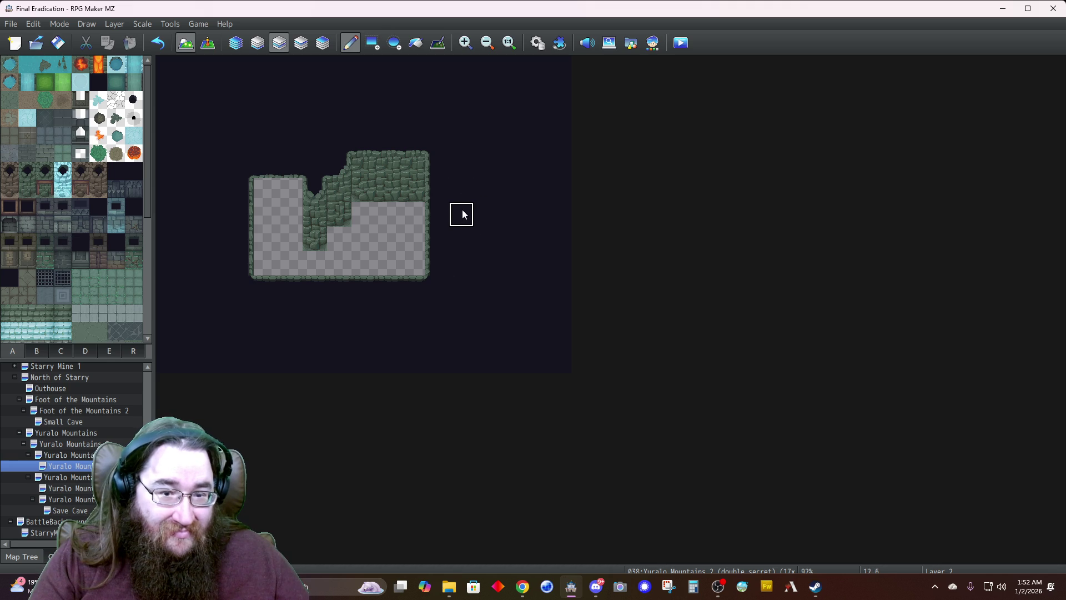
# Add a southward floor nook below the corner and a rock wall along the top-right
pyautogui.click(412, 294)
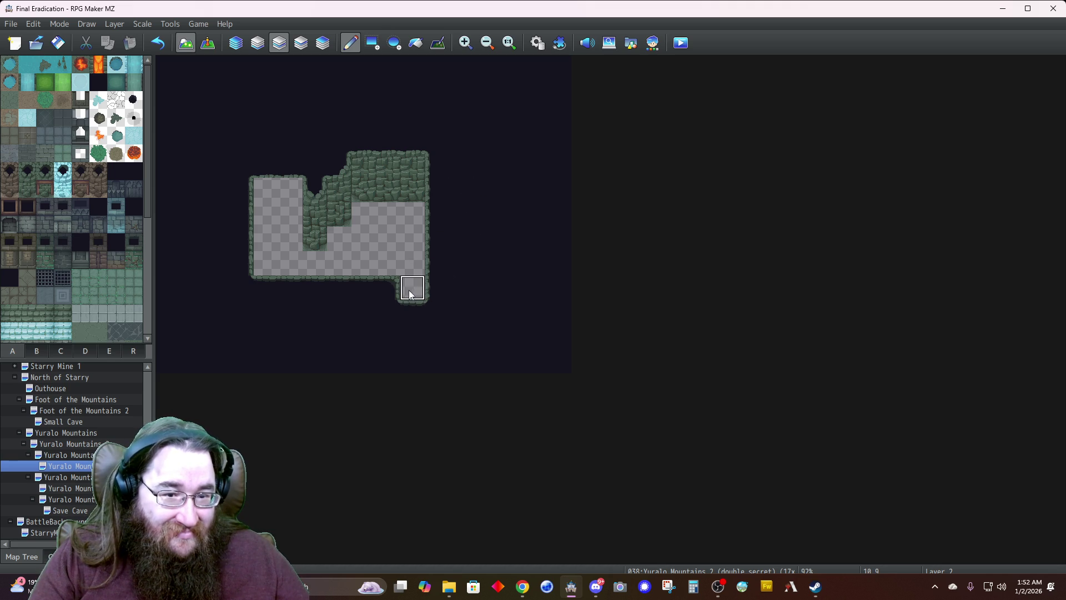
pyautogui.moveTo(415, 272)
pyautogui.mouseDown()
pyautogui.moveTo(430, 267)
pyautogui.moveTo(438, 230)
pyautogui.mouseUp()
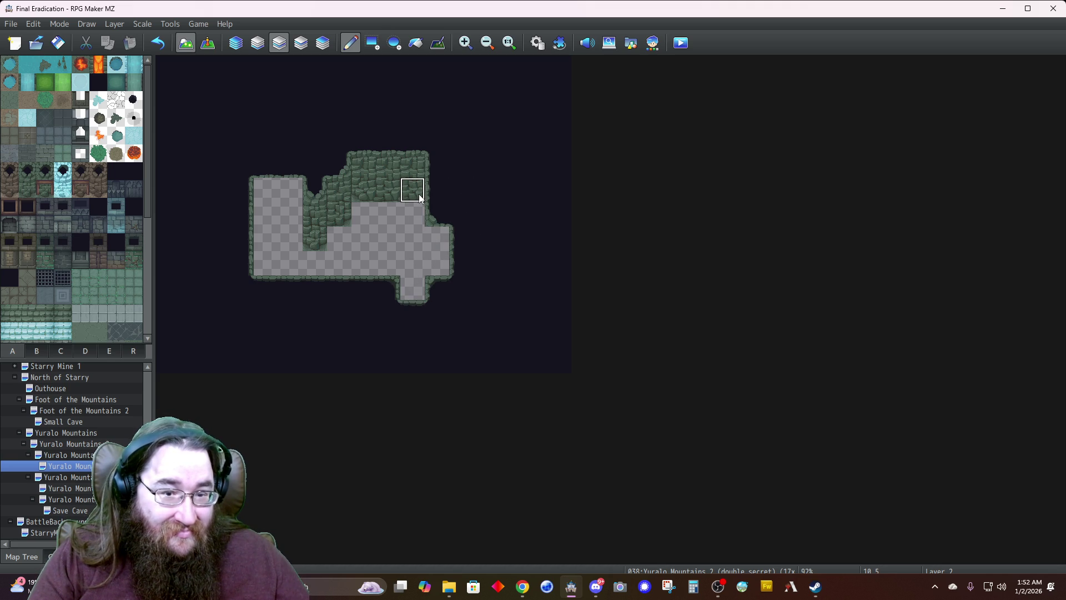
pyautogui.moveTo(414, 145); pyautogui.dragTo(420, 197)
pyautogui.click(435, 214)
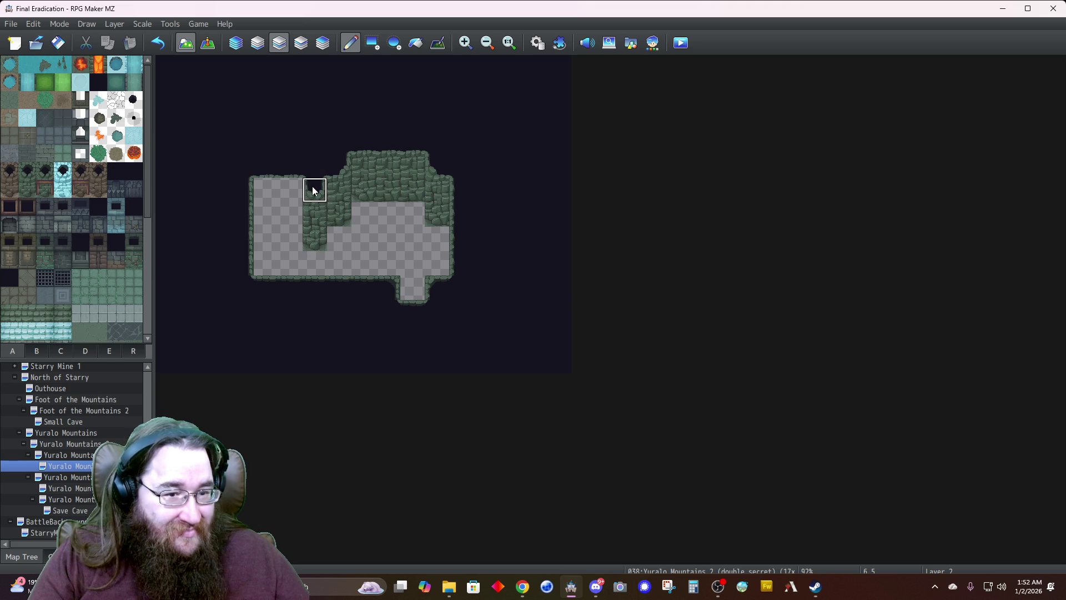
# Build the stepped, diagonal left wall from a copied wall column
pyautogui.moveTo(313, 190); pyautogui.dragTo(314, 244)
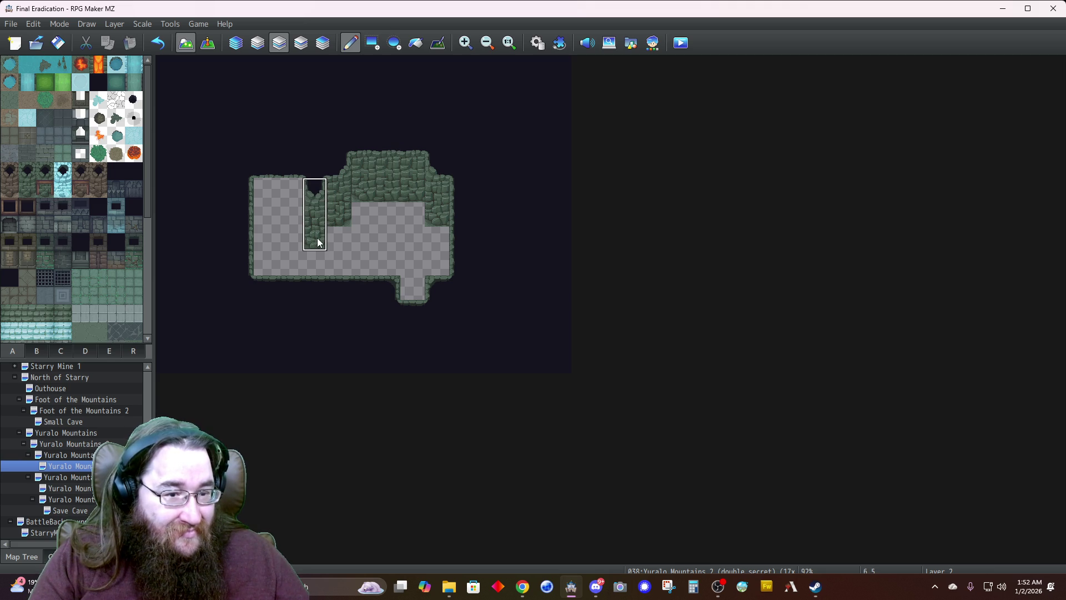
pyautogui.click(293, 258)
pyautogui.click(294, 260)
pyautogui.click(304, 267)
pyautogui.hotkey('ctrl', 'z')
pyautogui.hotkey('ctrl', 'z')
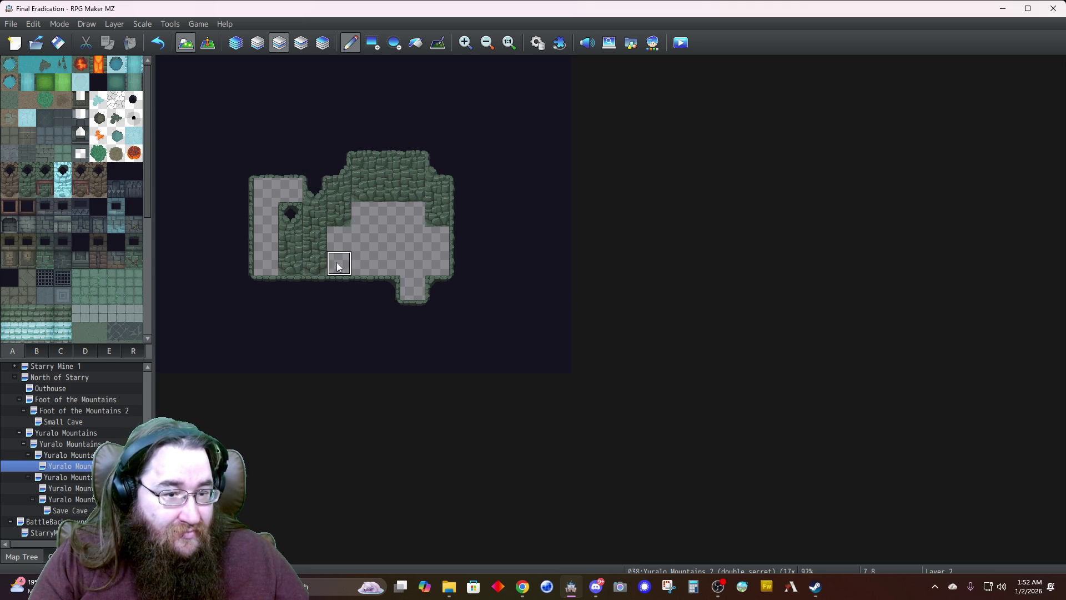
pyautogui.moveTo(288, 213)
pyautogui.mouseDown()
pyautogui.moveTo(269, 192)
pyautogui.moveTo(268, 263)
pyautogui.mouseUp()
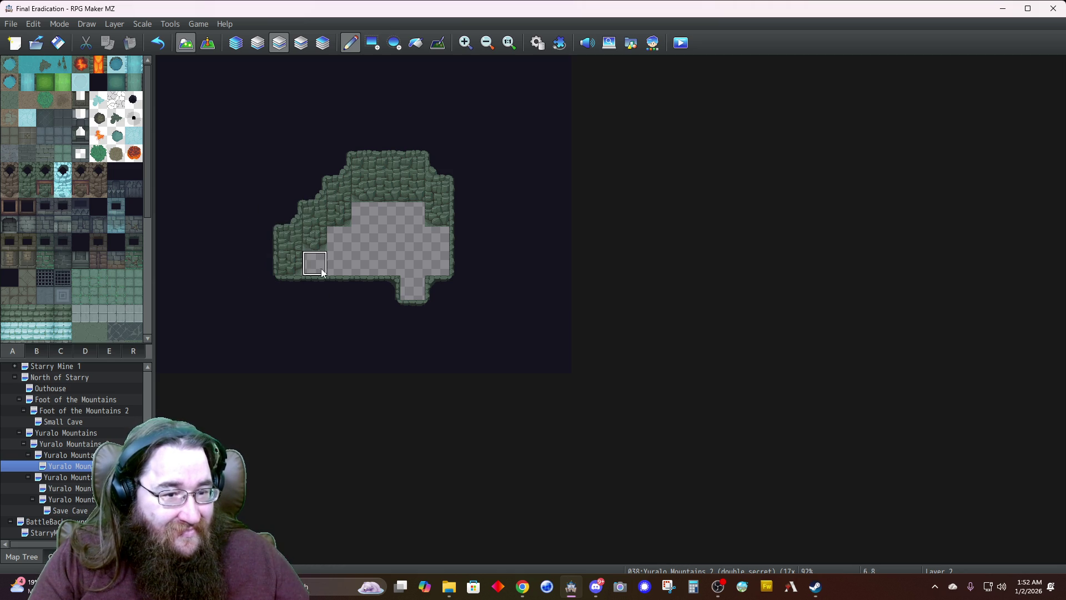
# Paint cliff wall columns on the room's left and stepping up right, plus vine walls on the right
pyautogui.click(44, 352)
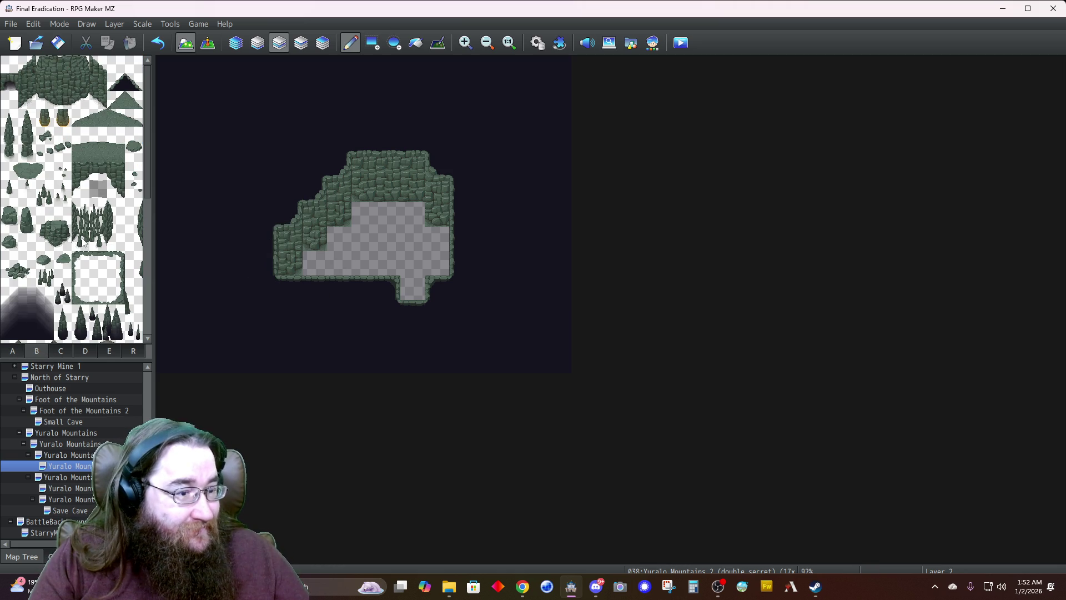
pyautogui.scroll(-3, 98, 222)
pyautogui.moveTo(115, 134); pyautogui.dragTo(116, 165)
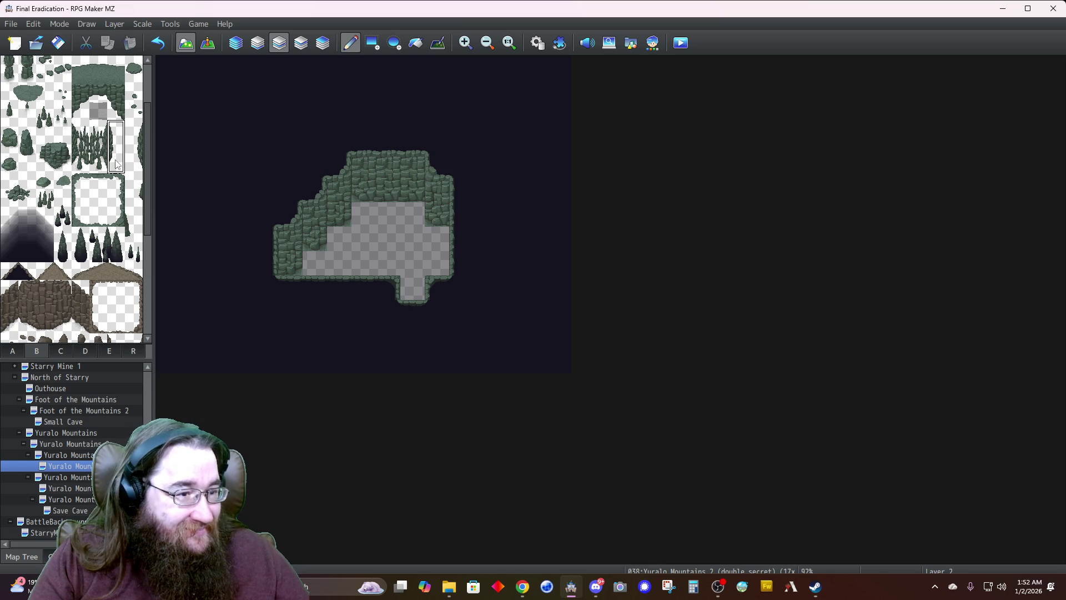
pyautogui.click(322, 216)
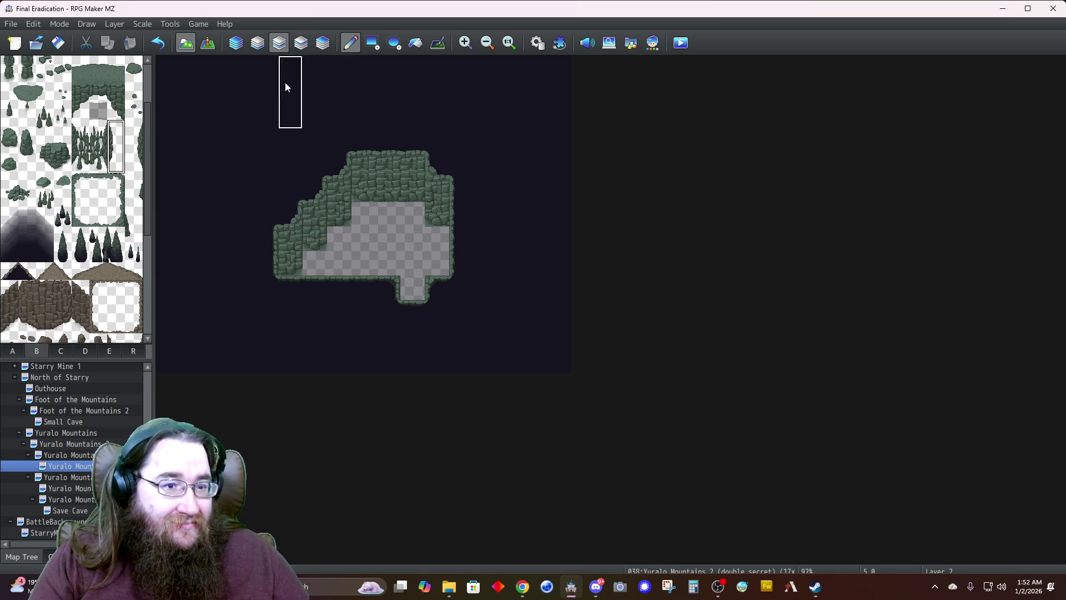
pyautogui.click(322, 43)
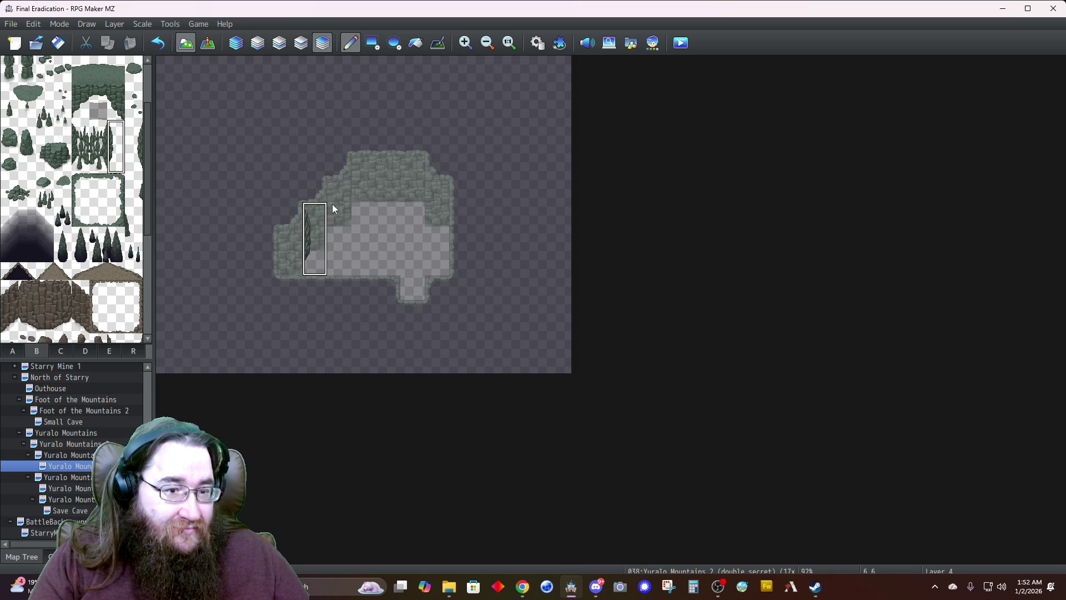
pyautogui.click(337, 190)
pyautogui.click(361, 164)
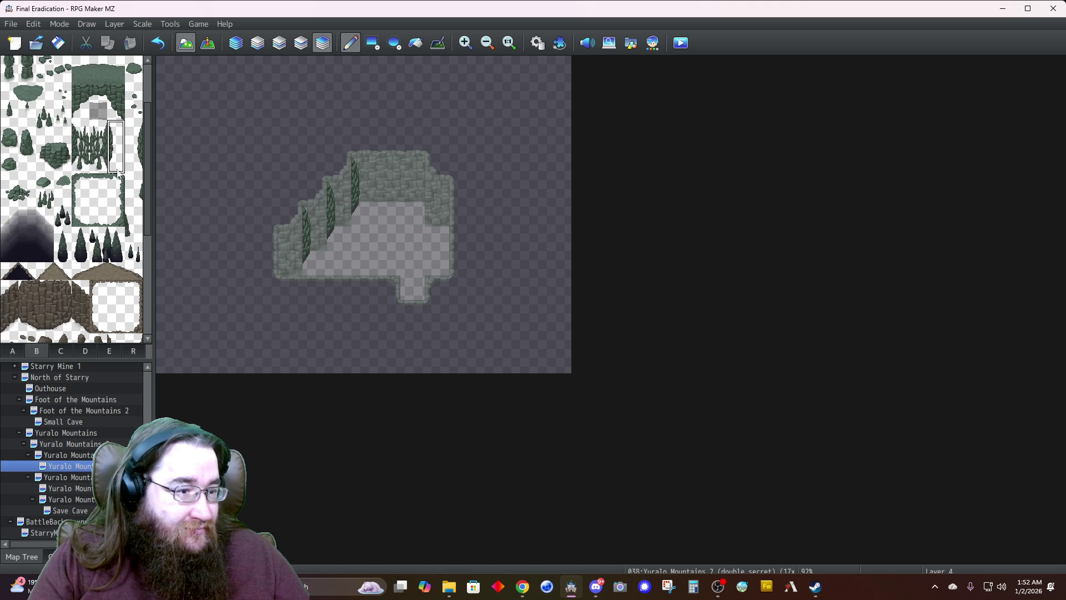
pyautogui.moveTo(135, 137); pyautogui.dragTo(142, 166)
pyautogui.click(411, 169)
pyautogui.click(442, 258)
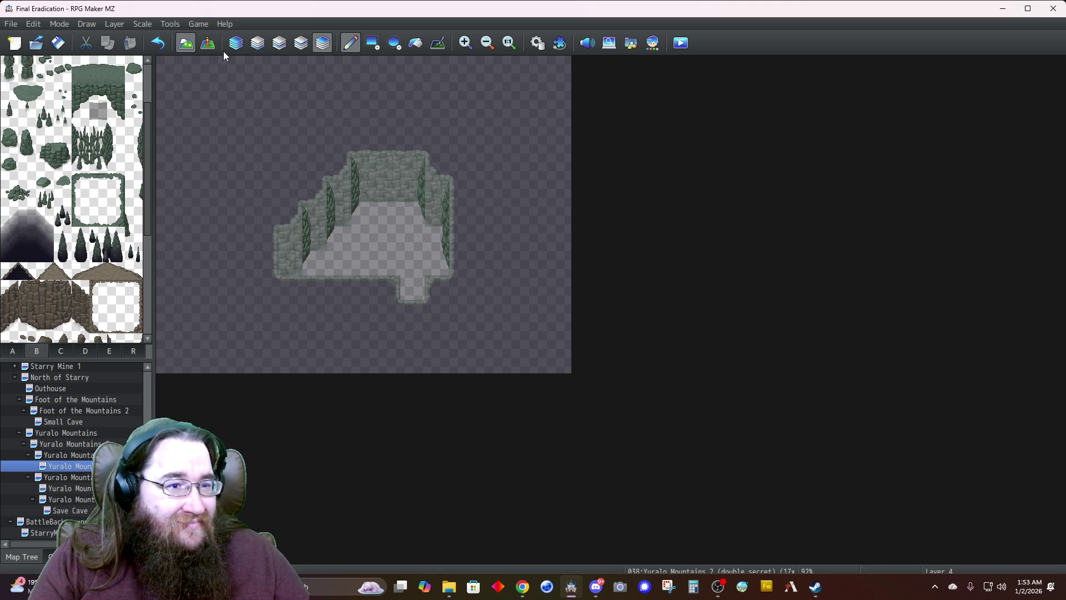
# Place two dark cliff-corner tiles beside the bottom notch, then return to Automatic layer mode
pyautogui.click(81, 350)
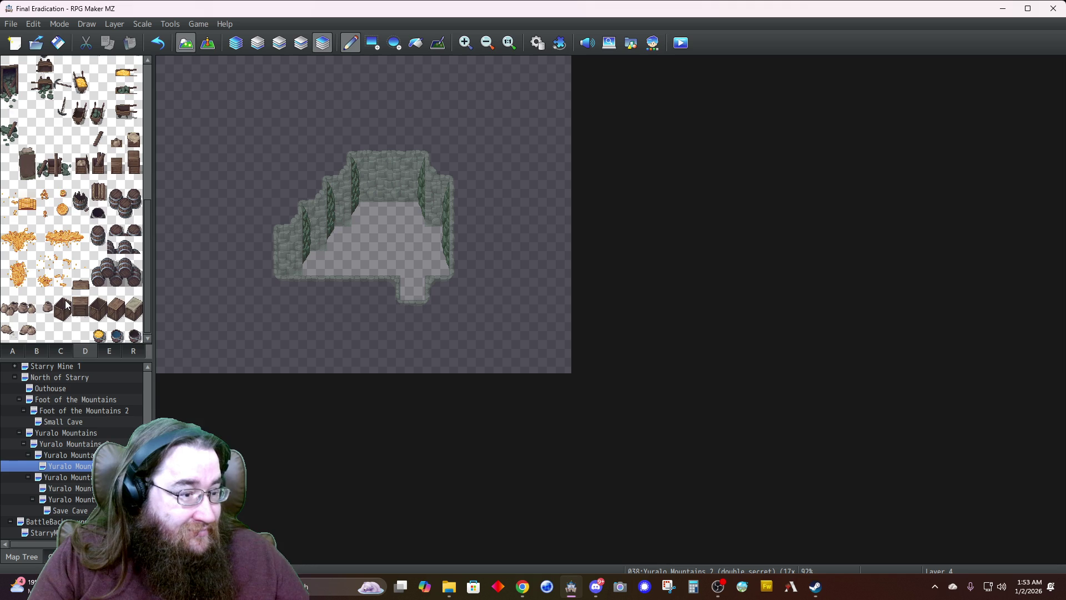
pyautogui.scroll(5, 67, 305)
pyautogui.click(61, 350)
pyautogui.scroll(5, 61, 199)
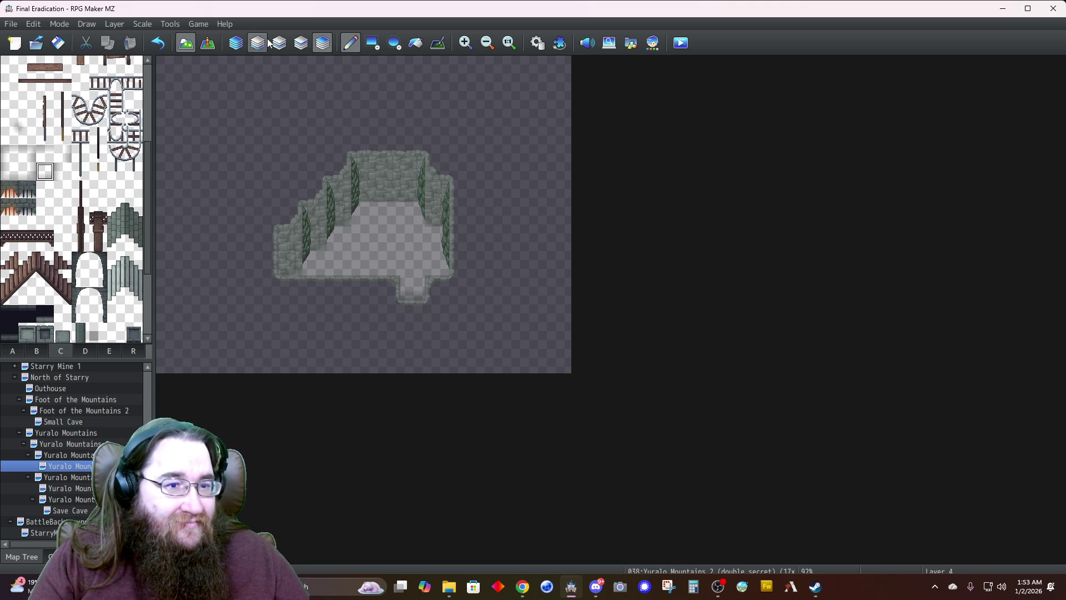
pyautogui.click(36, 352)
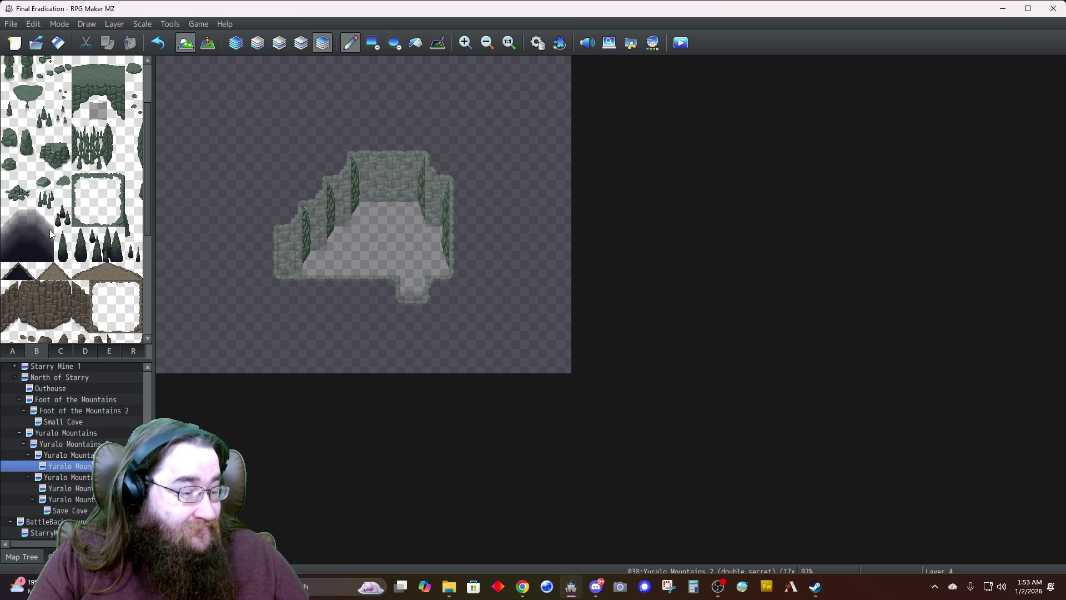
pyautogui.scroll(3, 58, 225)
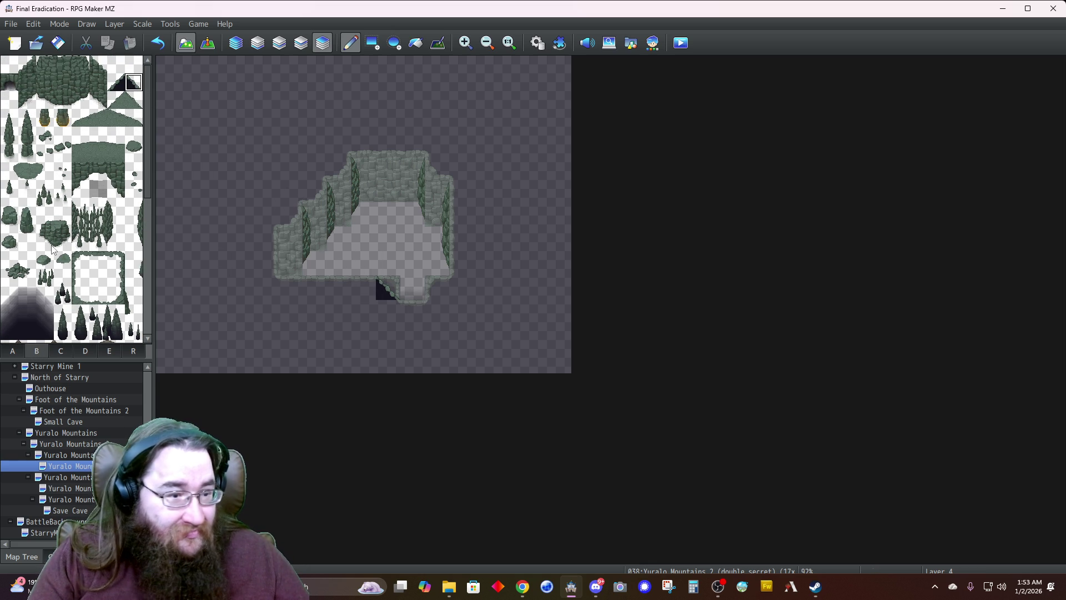
pyautogui.click(115, 84)
pyautogui.click(437, 287)
pyautogui.click(300, 43)
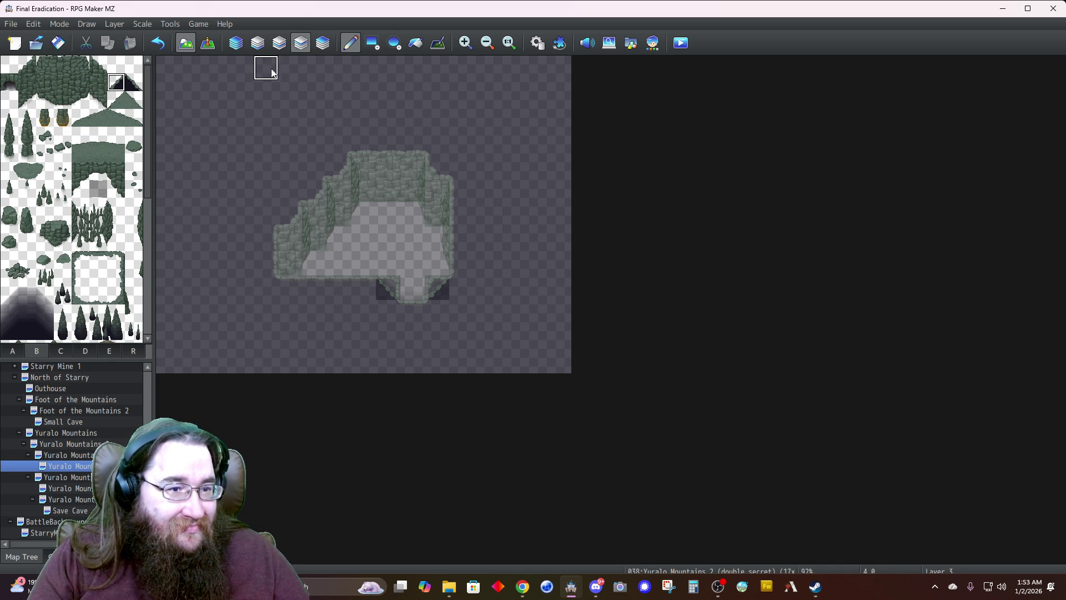
pyautogui.click(236, 43)
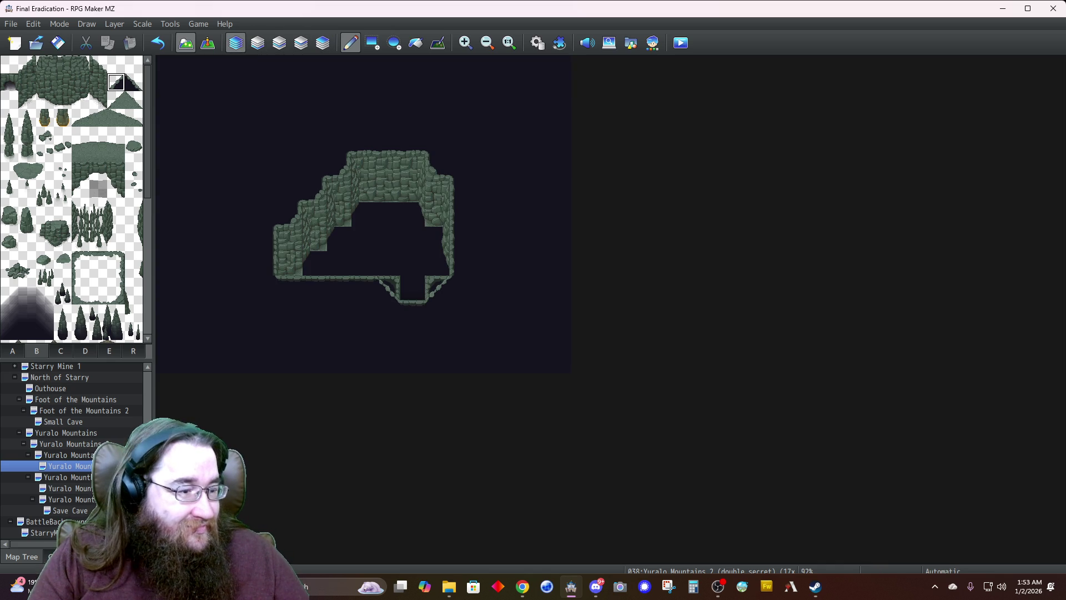
pyautogui.click(37, 352)
# Paint green stone floor across the cave room and its dark top strip, leaving the alcove unchanged
pyautogui.click(10, 100)
pyautogui.moveTo(411, 266)
pyautogui.mouseDown()
pyautogui.moveTo(435, 262)
pyautogui.moveTo(320, 266)
pyautogui.moveTo(405, 238)
pyautogui.moveTo(410, 285)
pyautogui.moveTo(401, 282)
pyautogui.mouseUp()
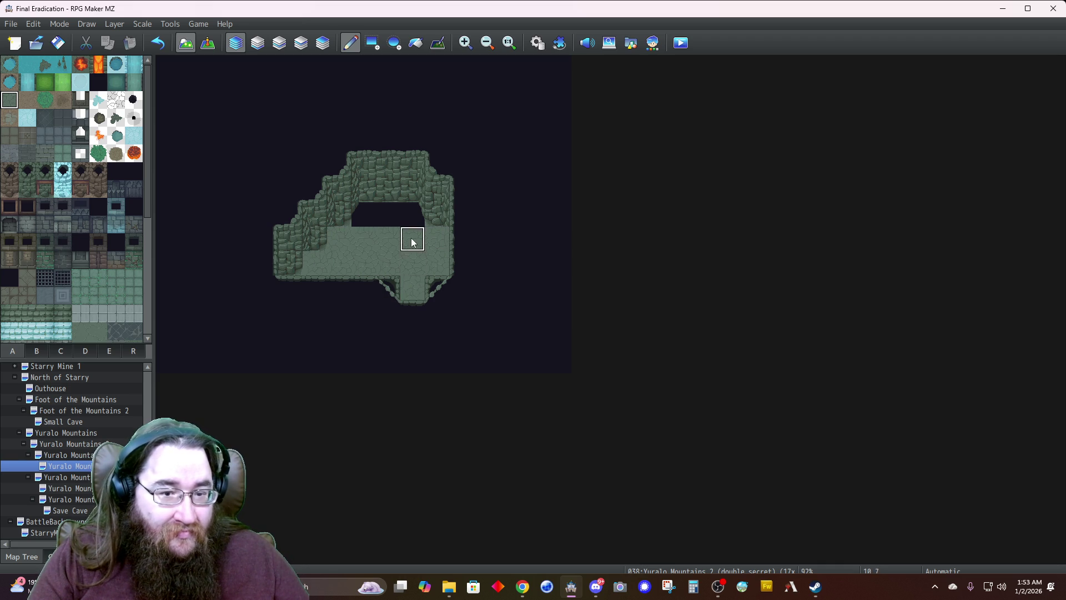
pyautogui.click(435, 288)
pyautogui.click(392, 290)
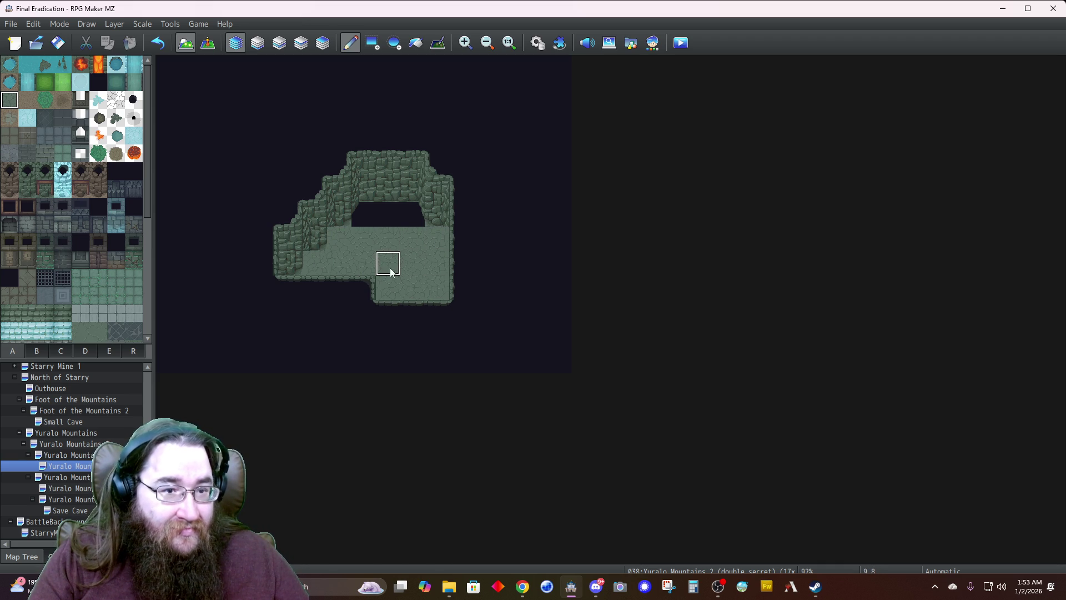
pyautogui.hotkey('ctrl', 'z')
pyautogui.hotkey('ctrl', 'z')
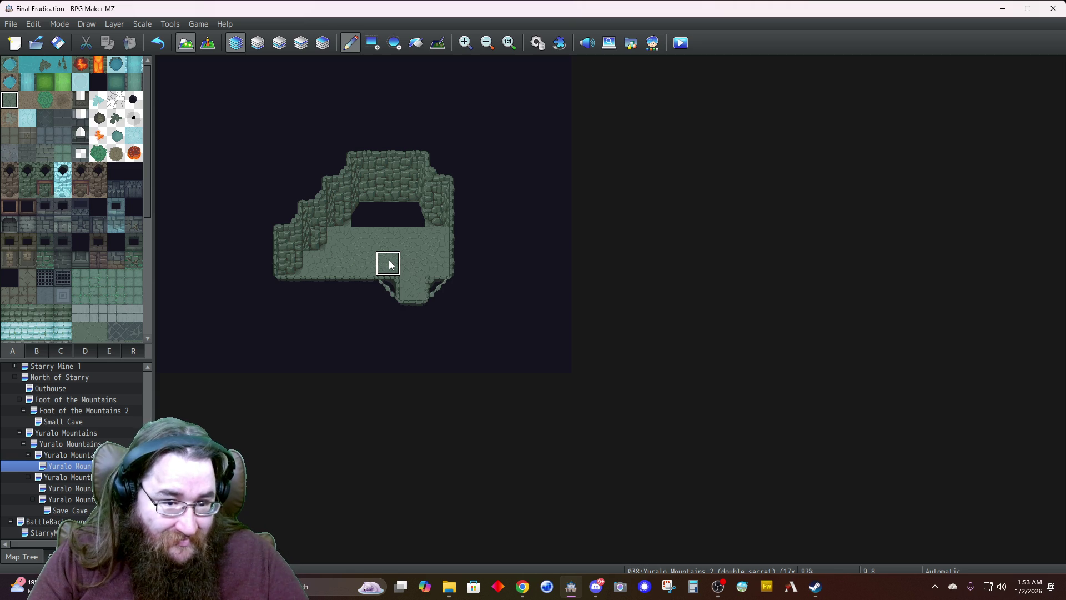
pyautogui.moveTo(398, 222)
pyautogui.mouseDown()
pyautogui.moveTo(411, 215)
pyautogui.moveTo(376, 219)
pyautogui.mouseUp()
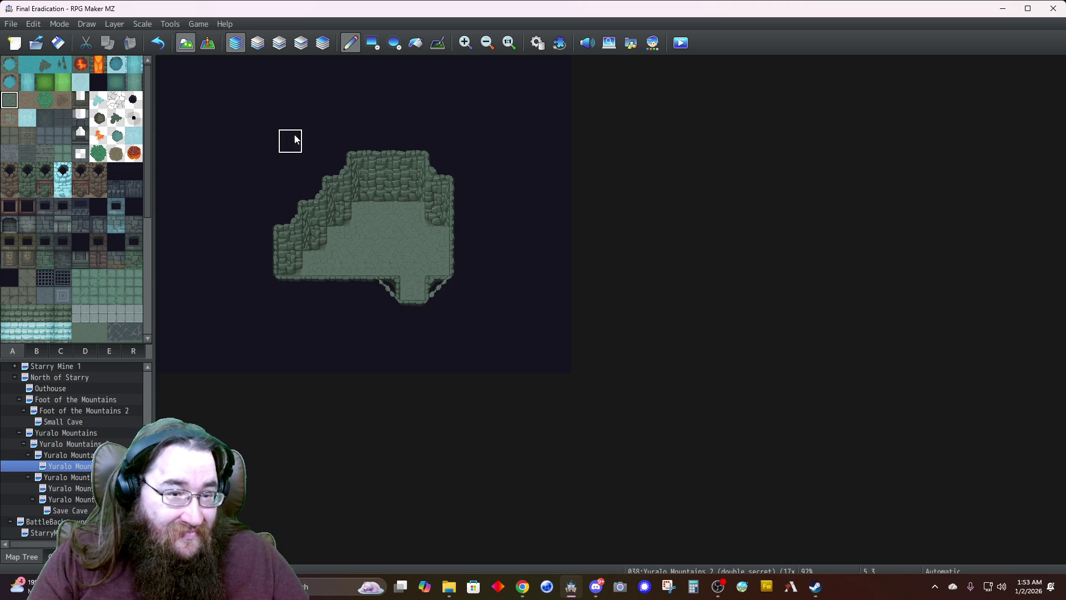
# Paint dark tiles along the room's lower-left corner on Layer 4, then switch to Event mode
pyautogui.click(301, 43)
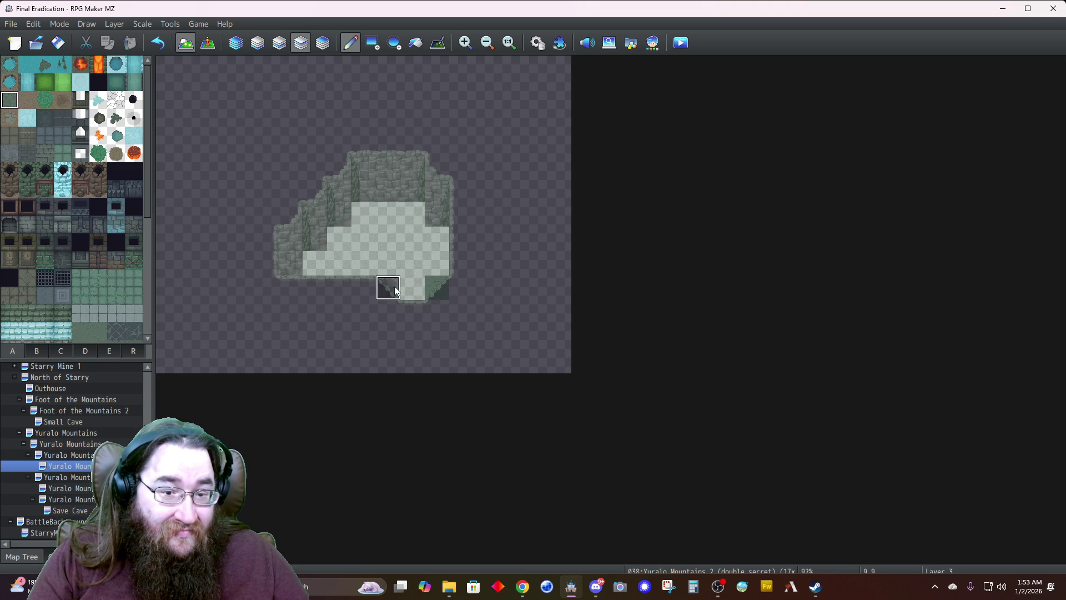
pyautogui.click(85, 351)
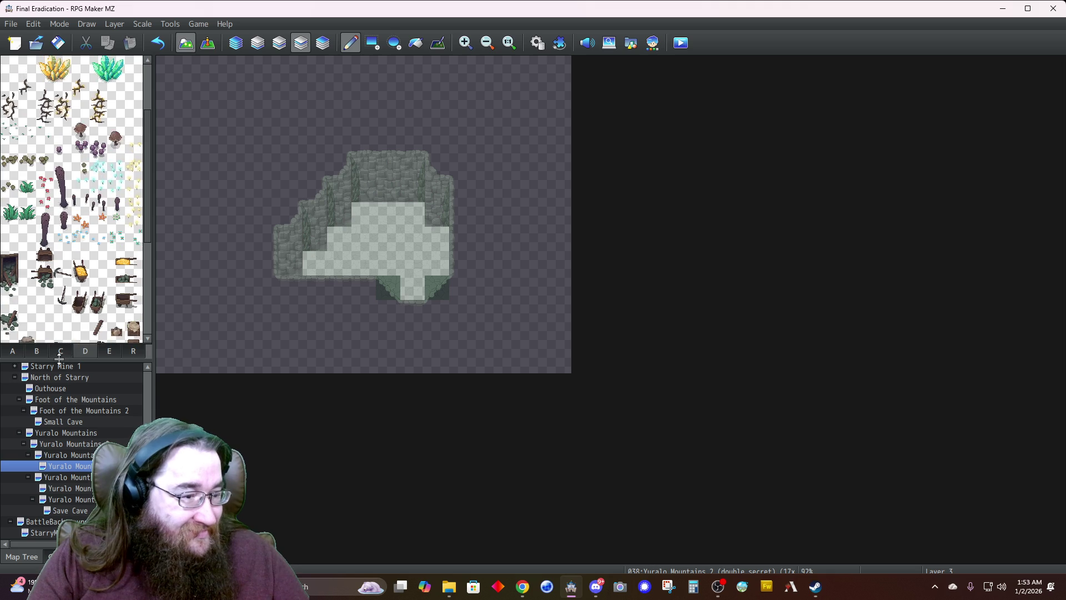
pyautogui.click(61, 351)
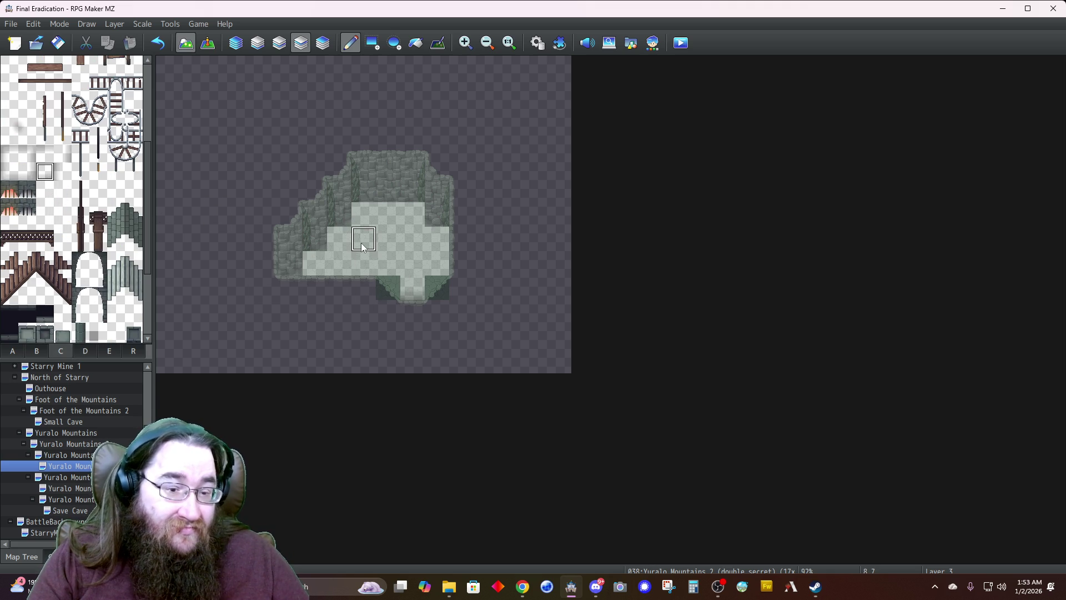
pyautogui.click(322, 43)
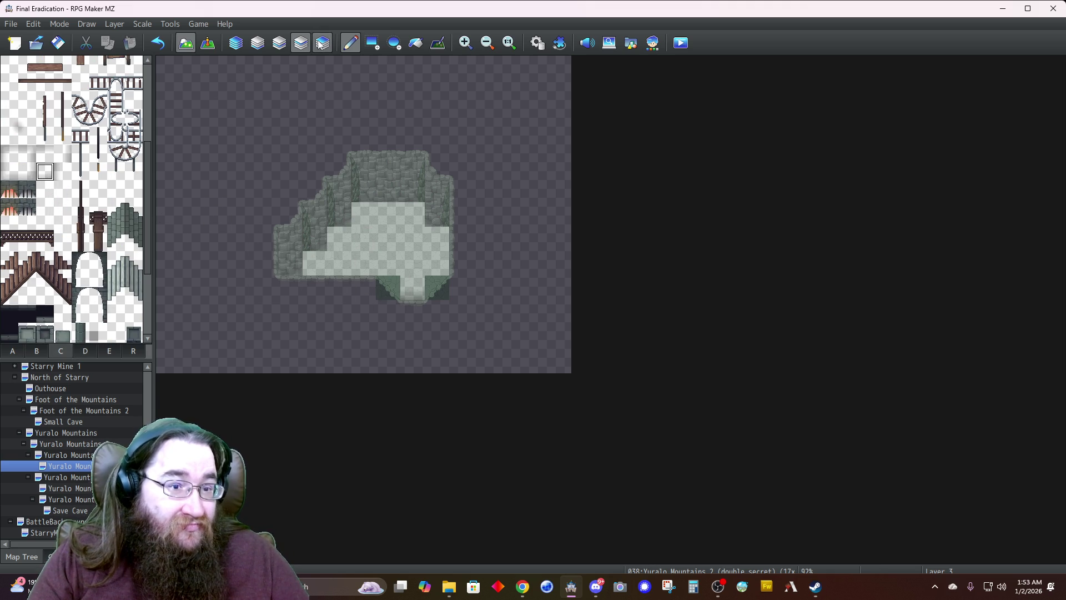
pyautogui.rightClick(389, 287)
pyautogui.click(290, 265)
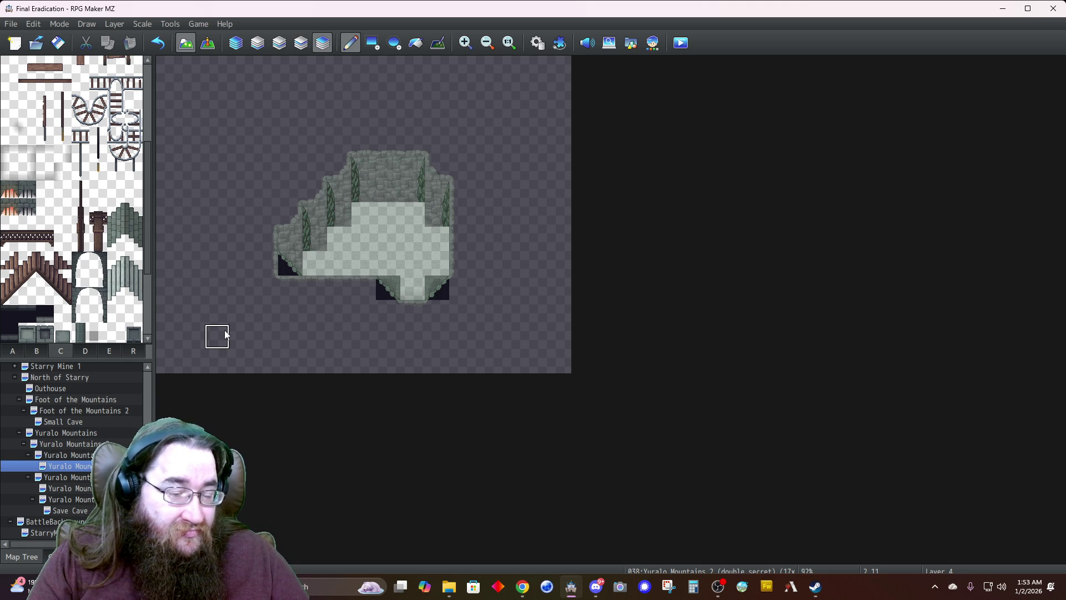
pyautogui.click(6, 353)
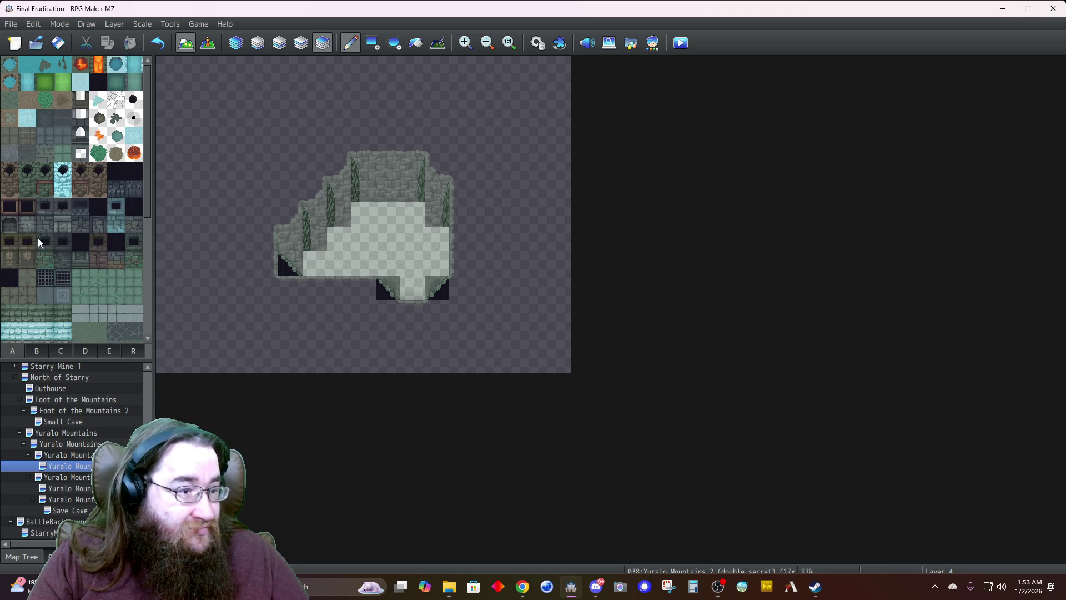
pyautogui.moveTo(278, 294)
pyautogui.mouseDown()
pyautogui.moveTo(264, 285)
pyautogui.moveTo(266, 269)
pyautogui.mouseUp()
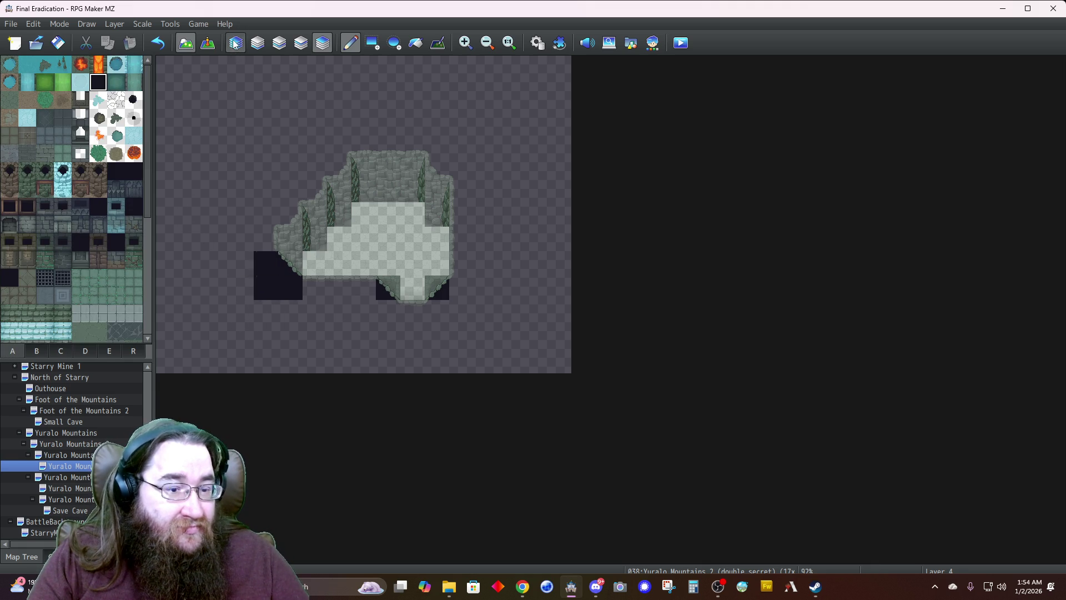
pyautogui.click(235, 42)
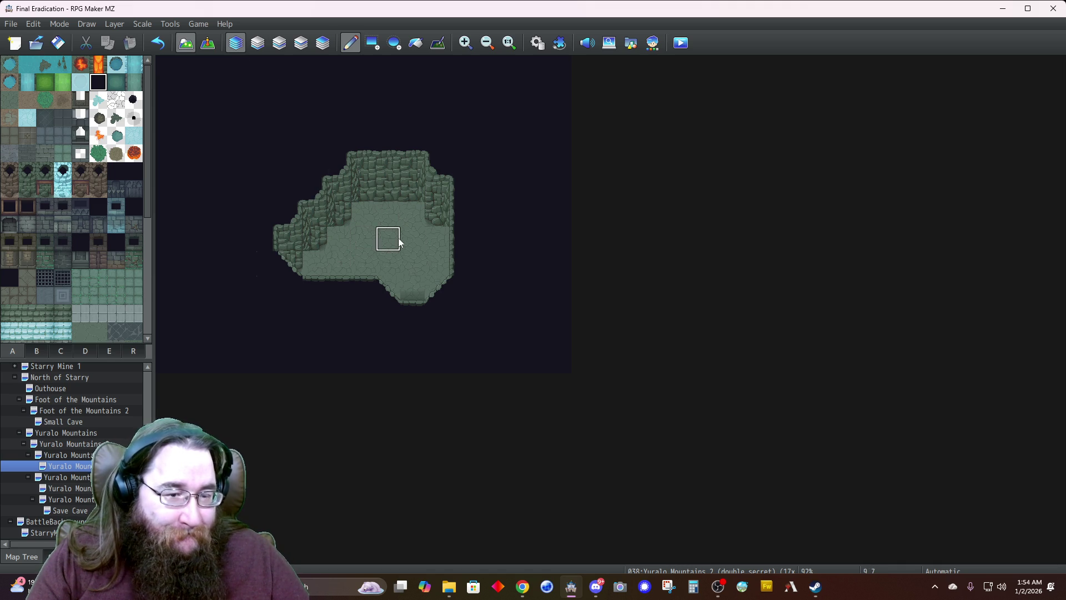
pyautogui.click(208, 43)
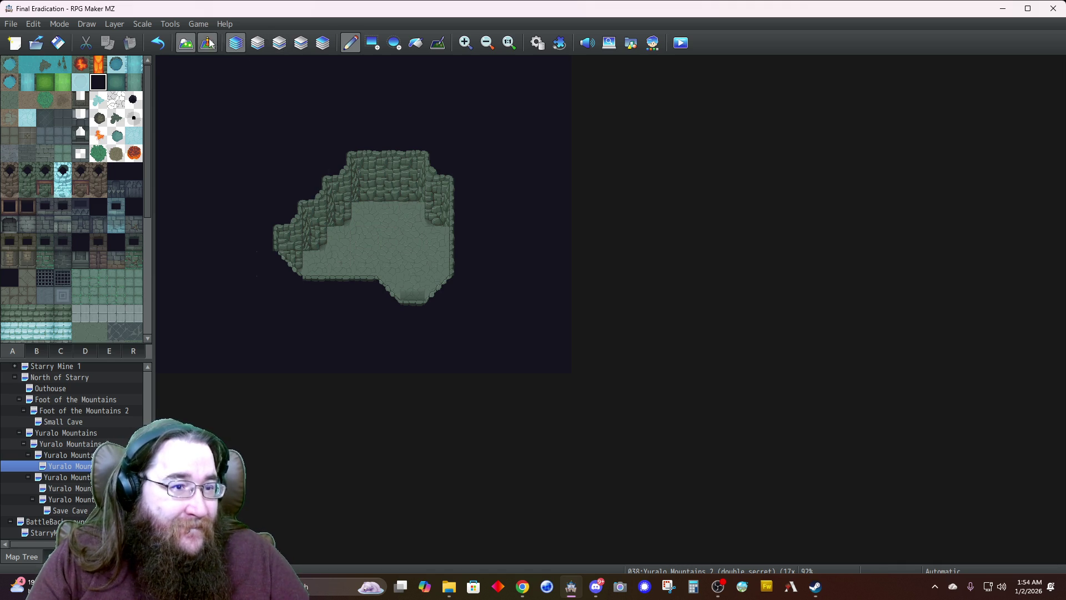
# Create a Quick Event treasure chest containing armor 0003 Leather Vest near the top of the room
pyautogui.rightClick(389, 217)
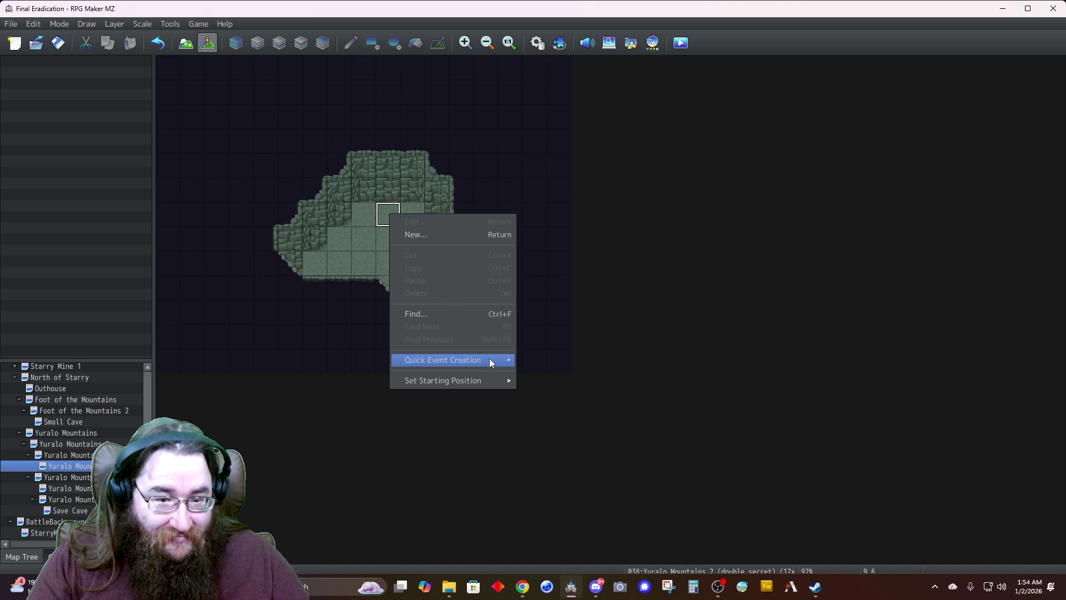
pyautogui.moveTo(480, 362)
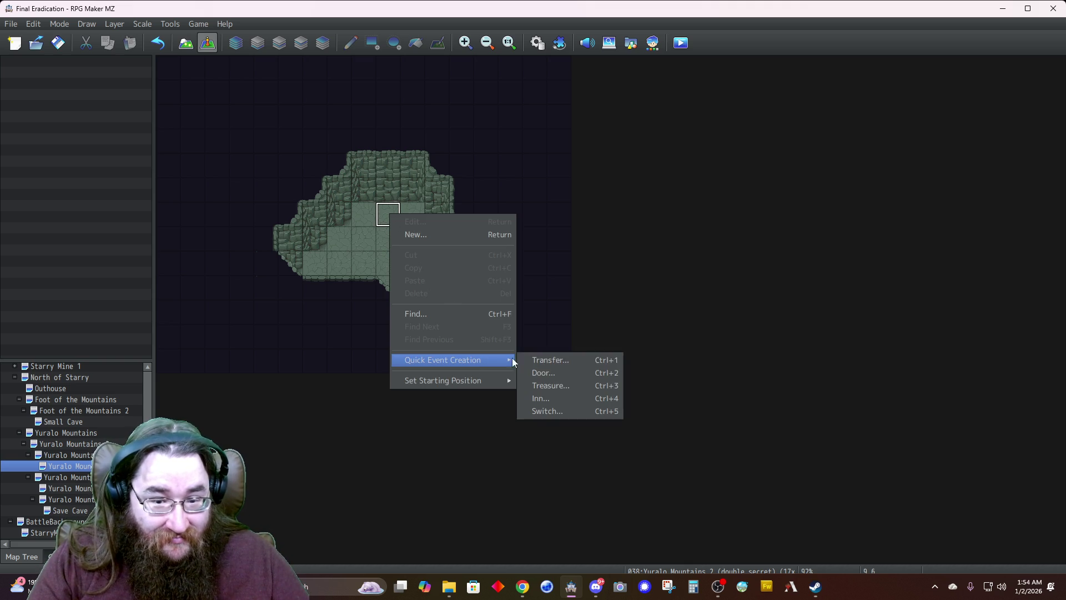
pyautogui.click(545, 385)
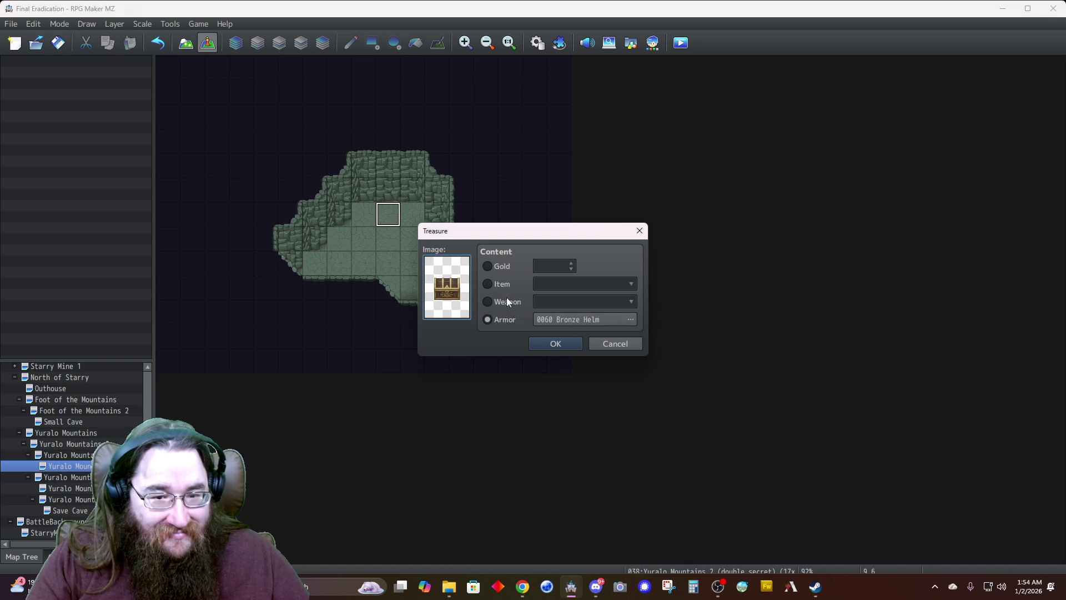
pyautogui.click(550, 319)
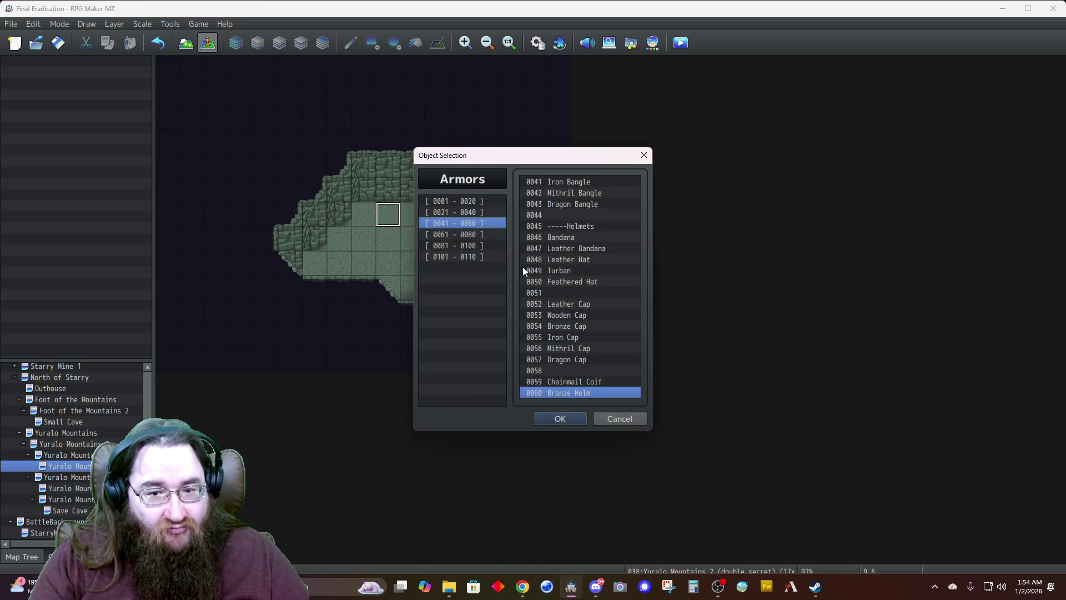
pyautogui.click(554, 250)
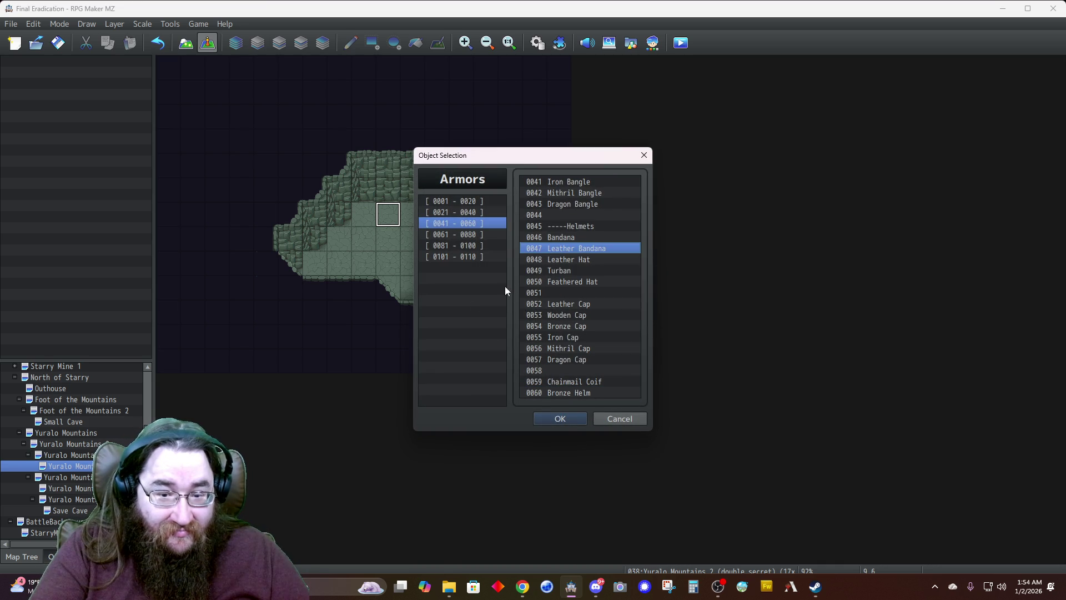
pyautogui.click(466, 235)
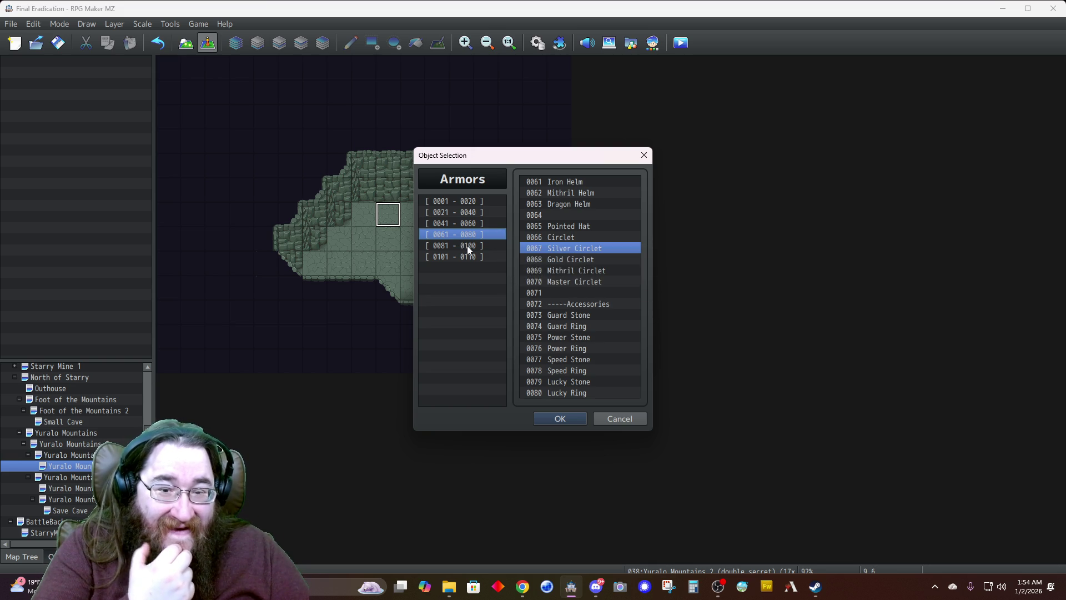
pyautogui.click(444, 212)
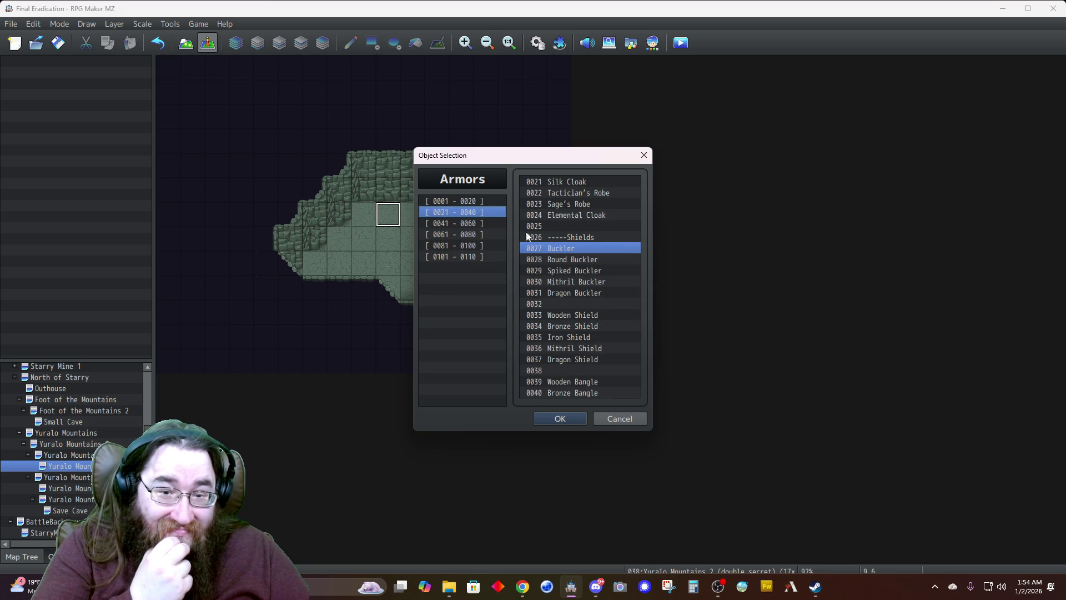
pyautogui.click(448, 202)
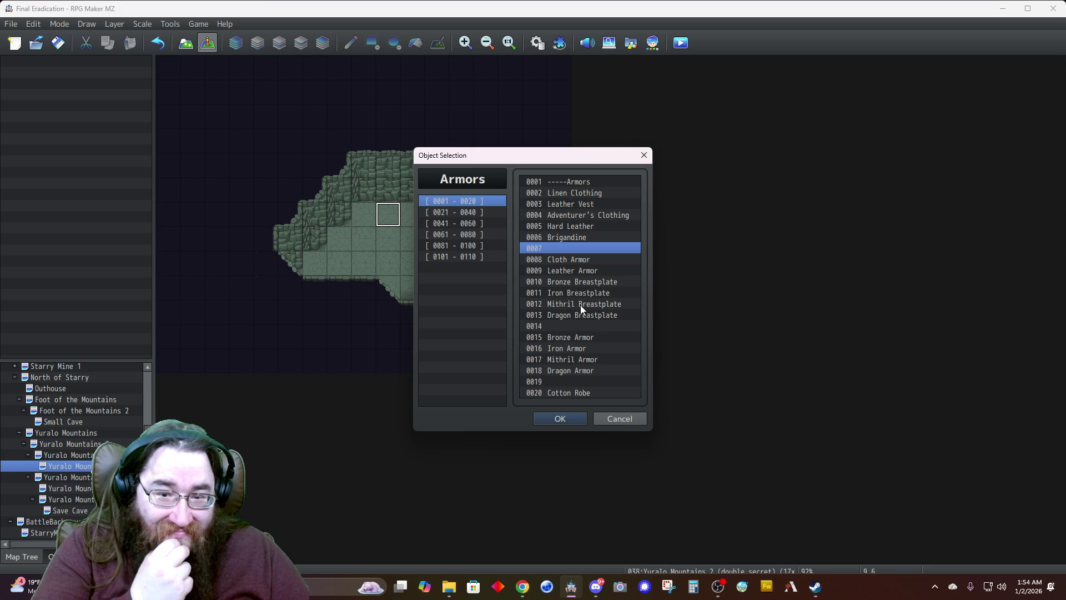
pyautogui.click(553, 271)
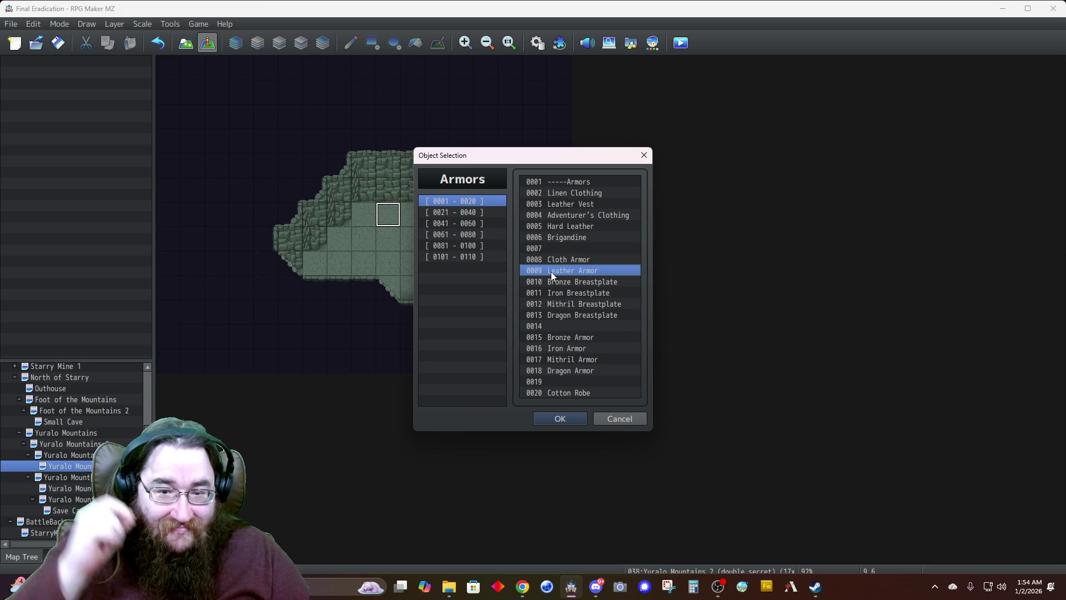
pyautogui.click(561, 214)
pyautogui.click(555, 205)
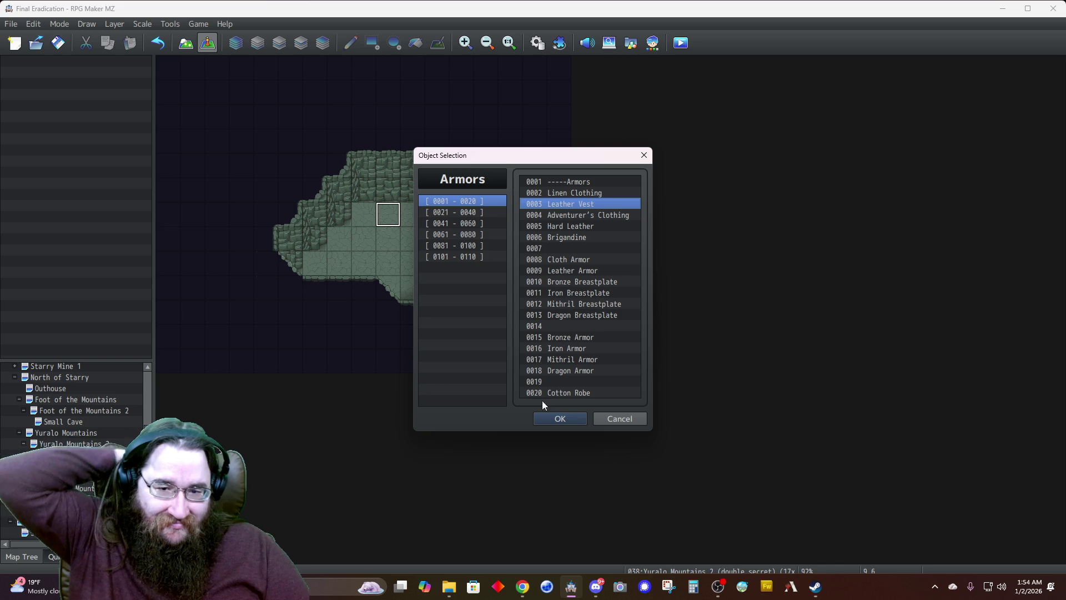
pyautogui.click(558, 417)
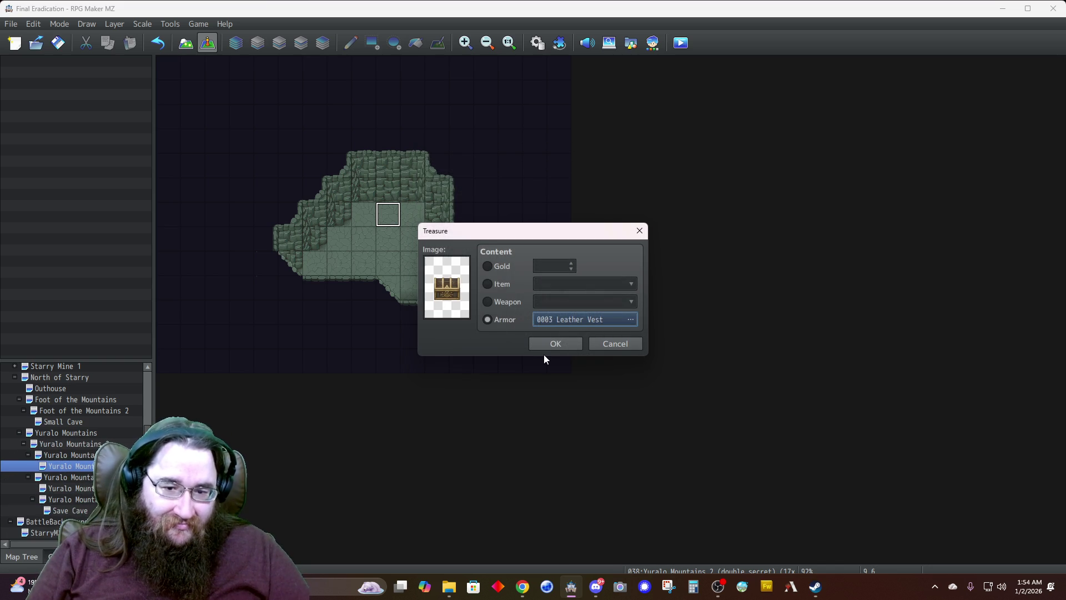
pyautogui.click(536, 343)
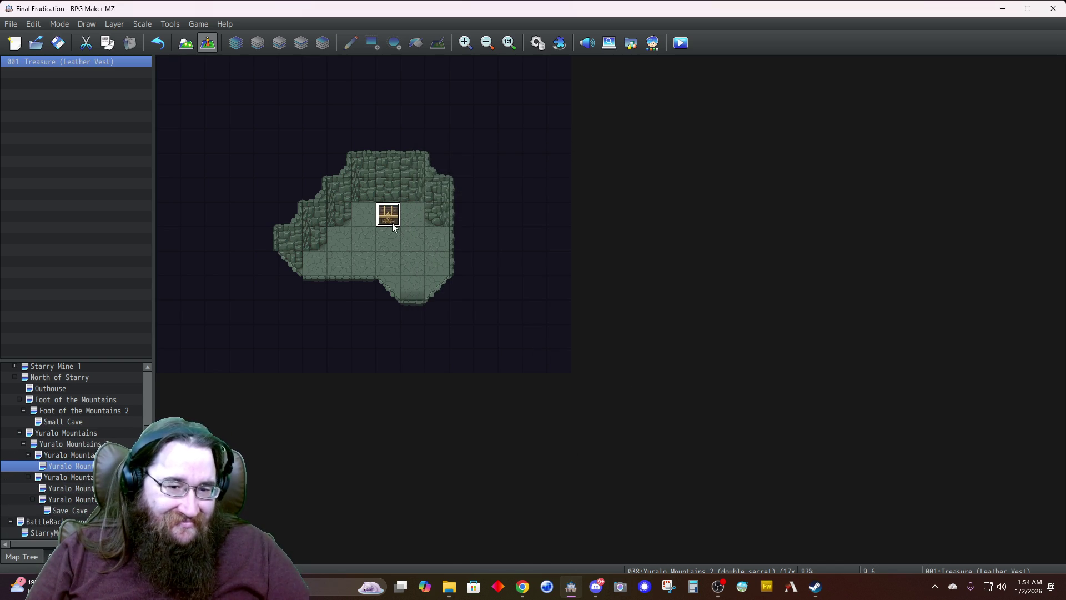
# Change page 1's message to 'Obtained a leather vest.' with Dim background and Middle position
pyautogui.doubleClick(389, 221)
pyautogui.click(524, 275)
pyautogui.rightClick(524, 275)
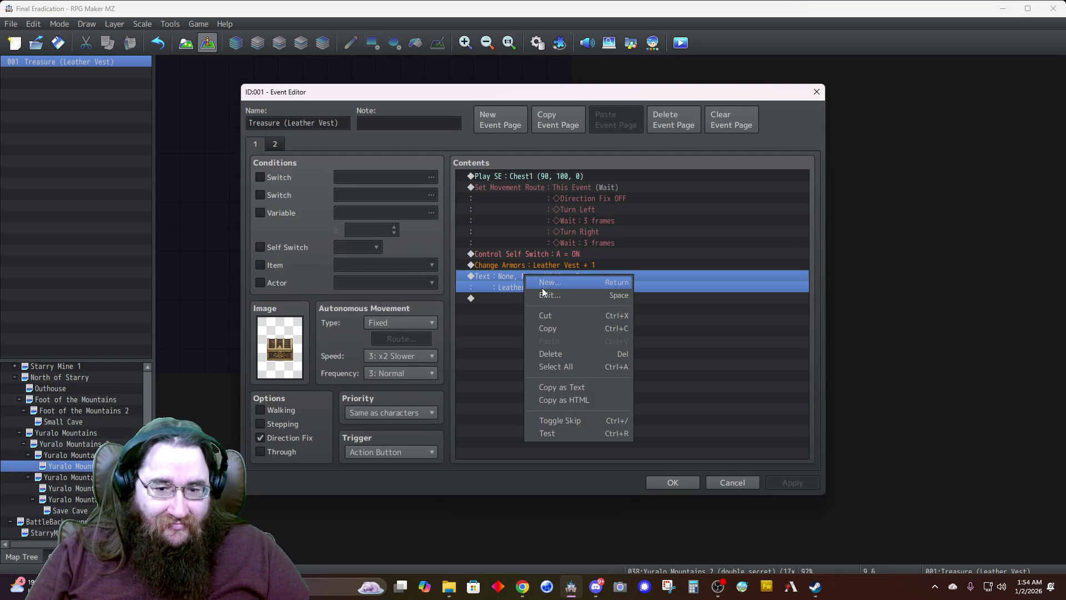
pyautogui.click(541, 295)
pyautogui.hotkey('ctrl', 'a')
pyautogui.write('Fou')
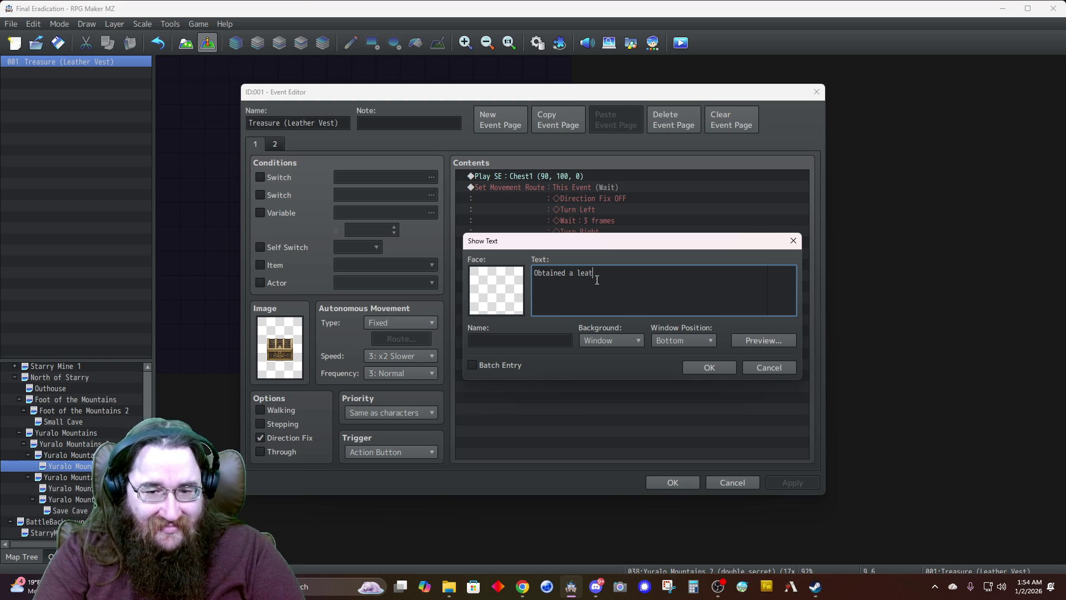
pyautogui.write('est.')
pyautogui.click(601, 336)
pyautogui.click(673, 340)
pyautogui.click(678, 365)
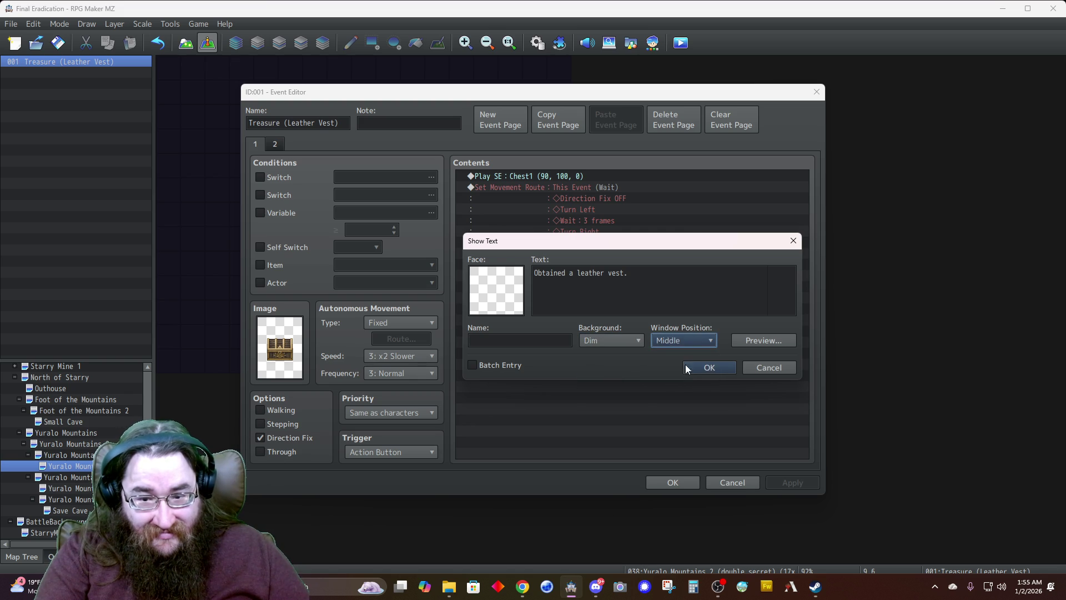
pyautogui.click(709, 368)
# Add a Dim, Middle Show Text 'Empty!' on page 2 and save the chest event
pyautogui.click(283, 144)
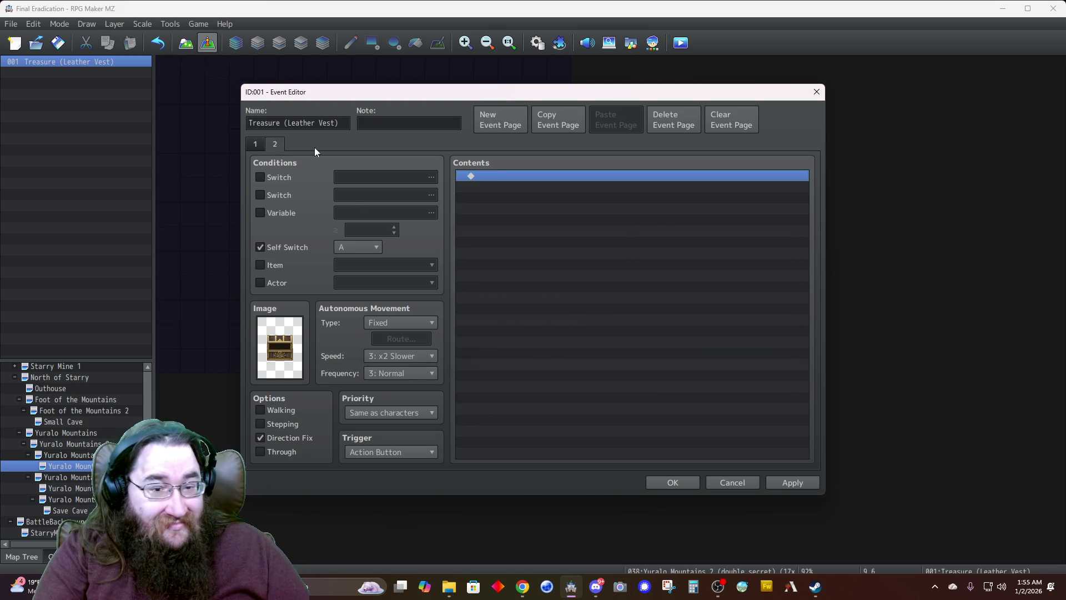
pyautogui.doubleClick(496, 175)
pyautogui.click(533, 179)
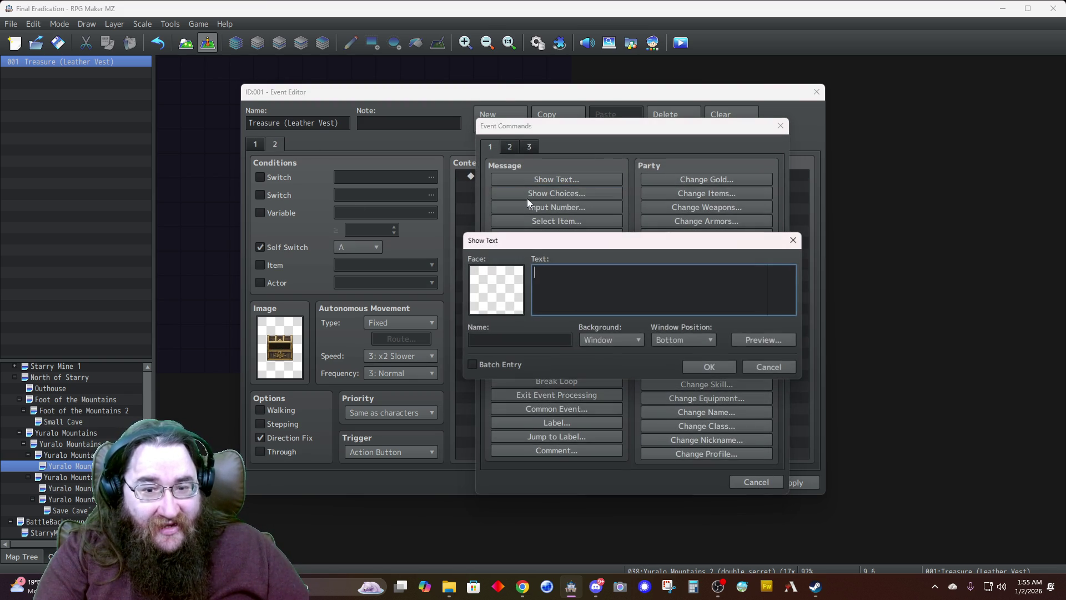
pyautogui.click(600, 339)
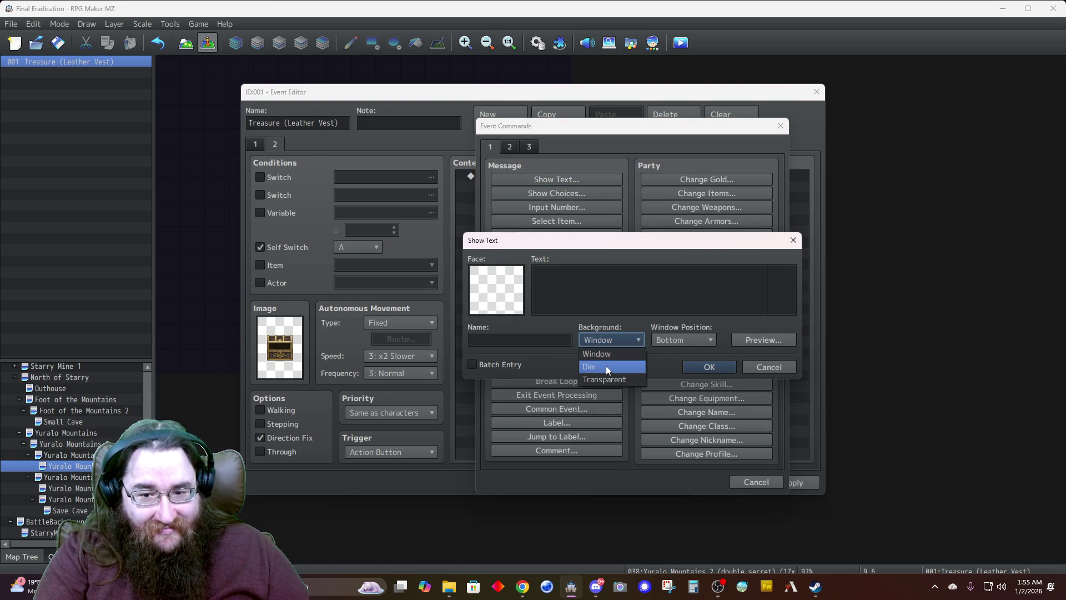
pyautogui.click(684, 341)
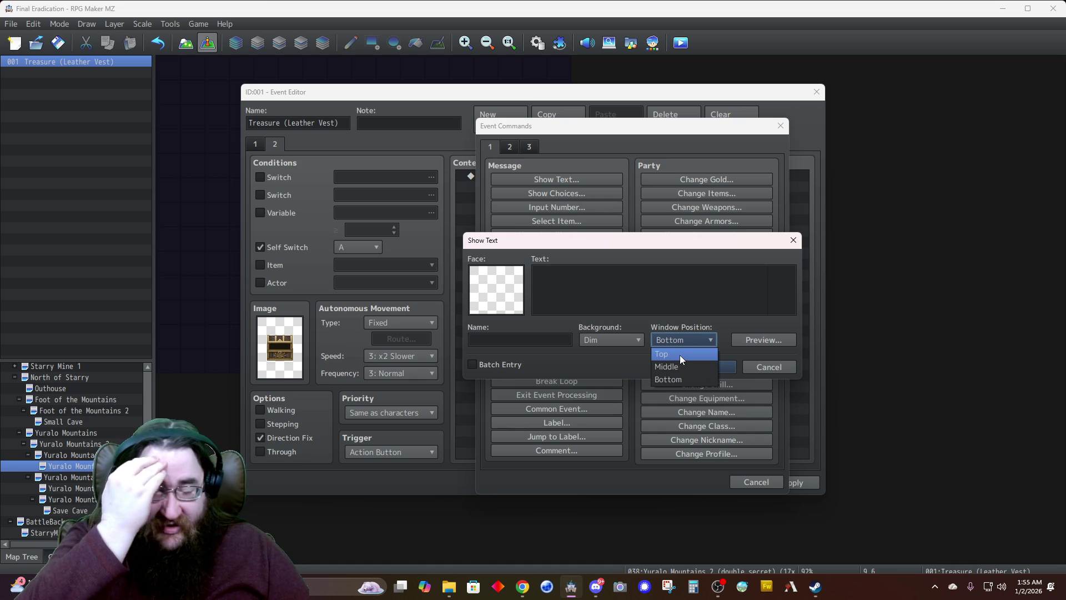
pyautogui.click(671, 366)
pyautogui.click(637, 290)
pyautogui.write('Empty!')
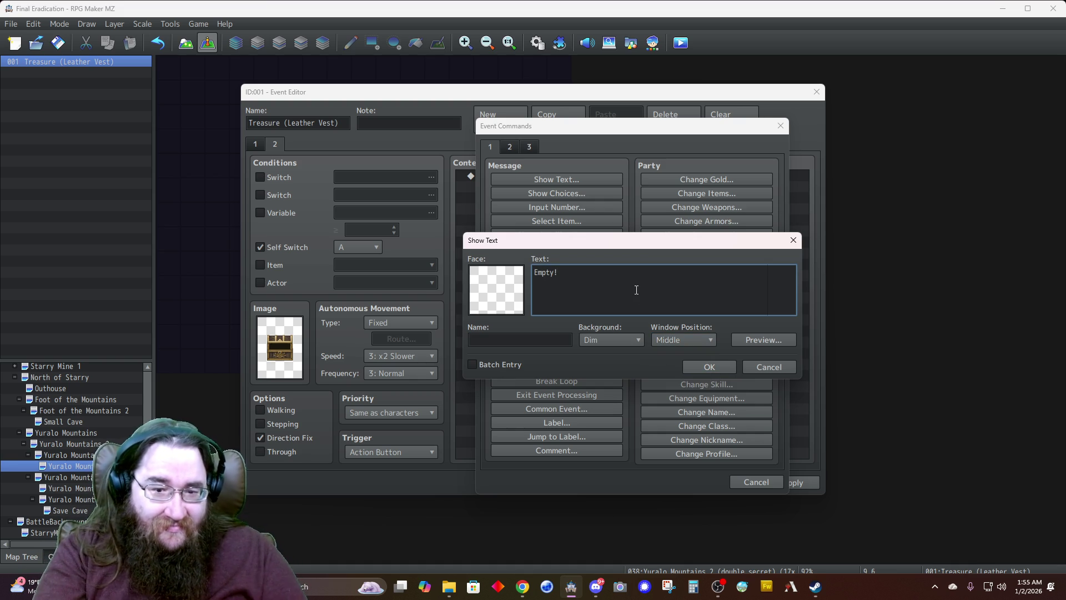
pyautogui.click(708, 367)
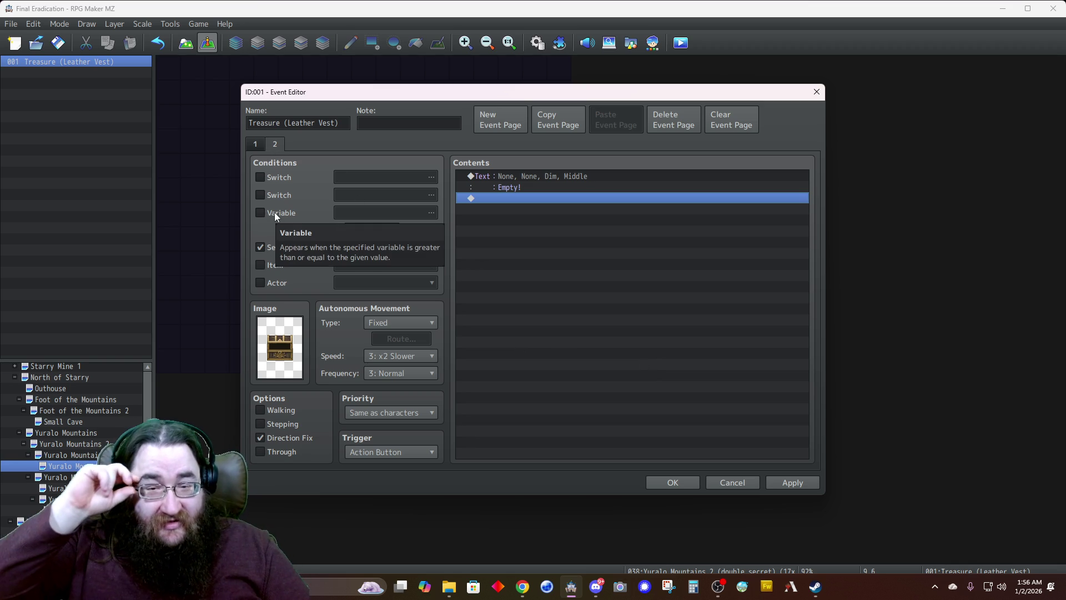
pyautogui.click(254, 145)
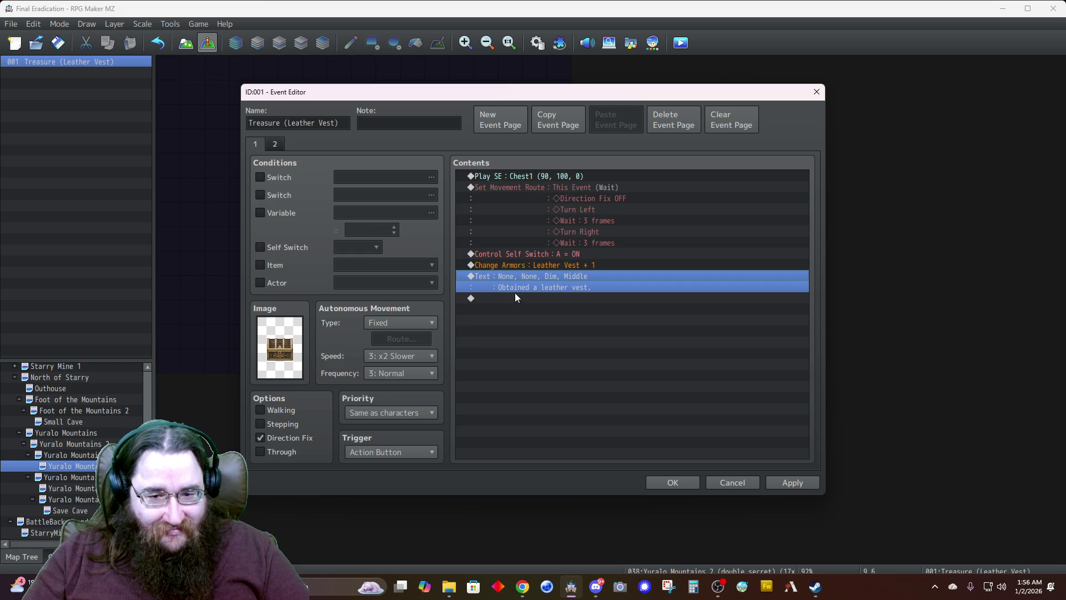
pyautogui.click(660, 477)
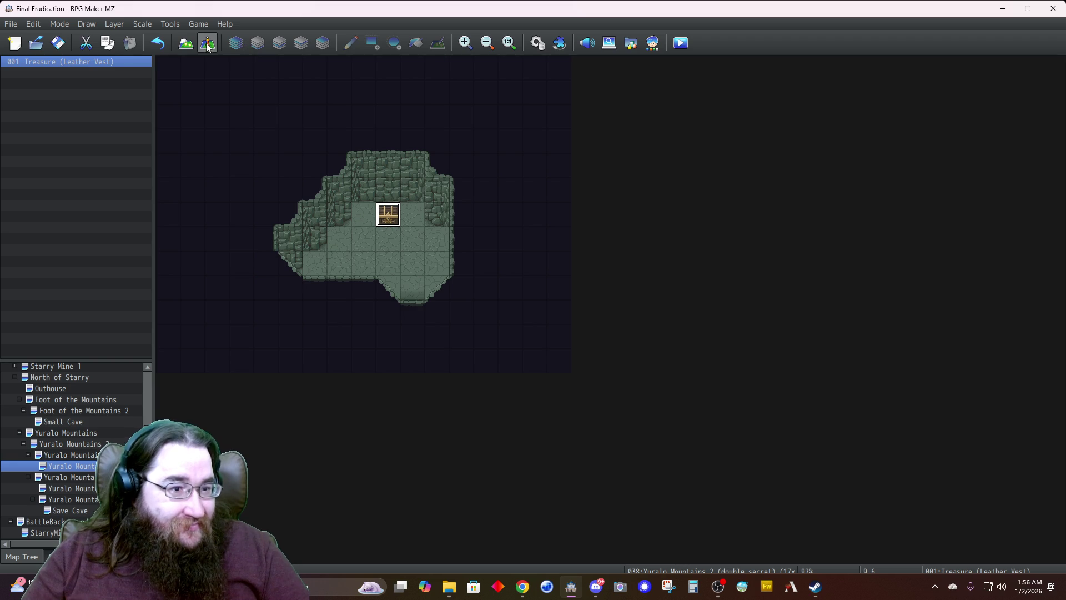
# Paint a wall corner tile beside the floor on Layer 2, undoing a misplaced Layer 4 wall
pyautogui.click(186, 43)
pyautogui.click(279, 48)
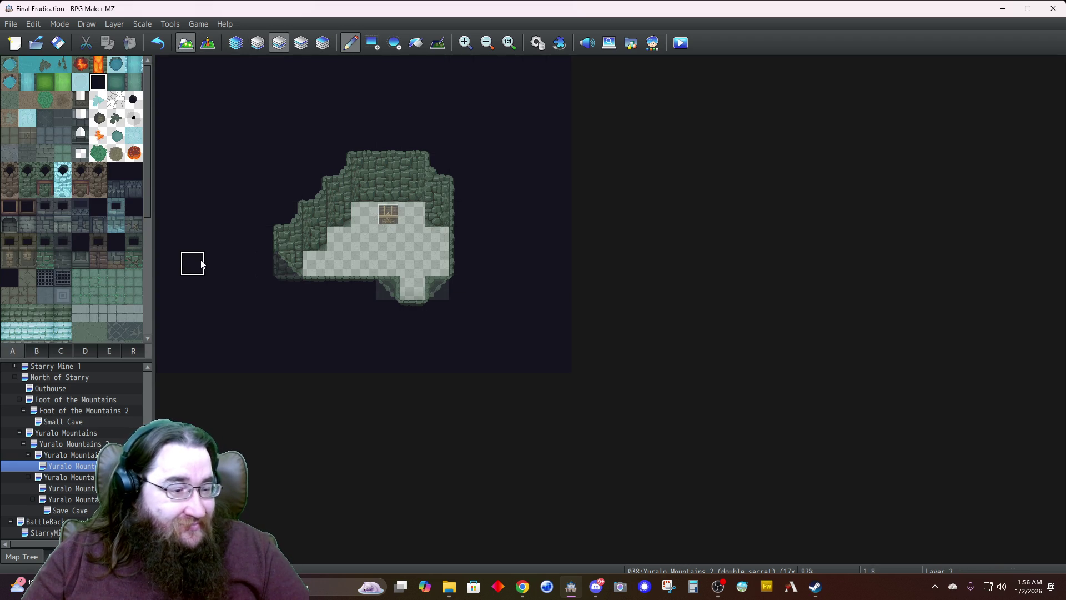
pyautogui.click(36, 352)
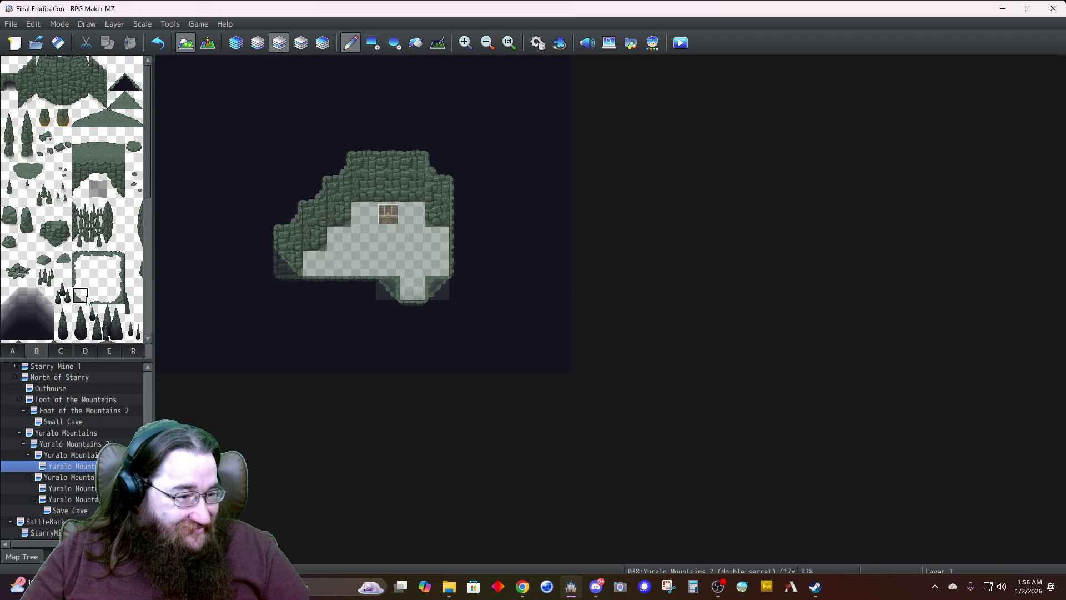
pyautogui.click(309, 265)
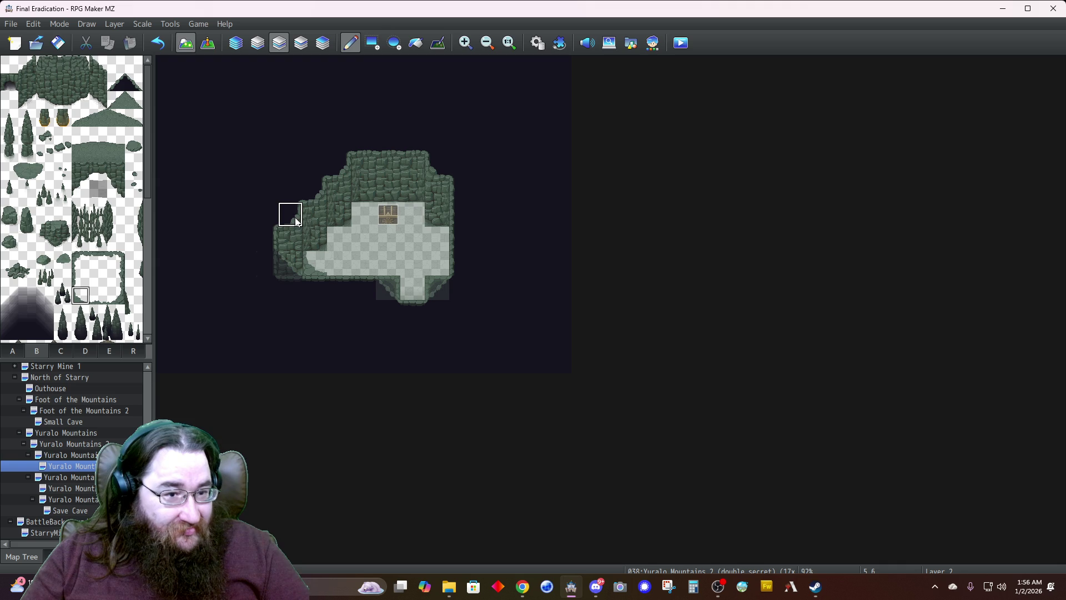
pyautogui.click(300, 42)
pyautogui.click(322, 43)
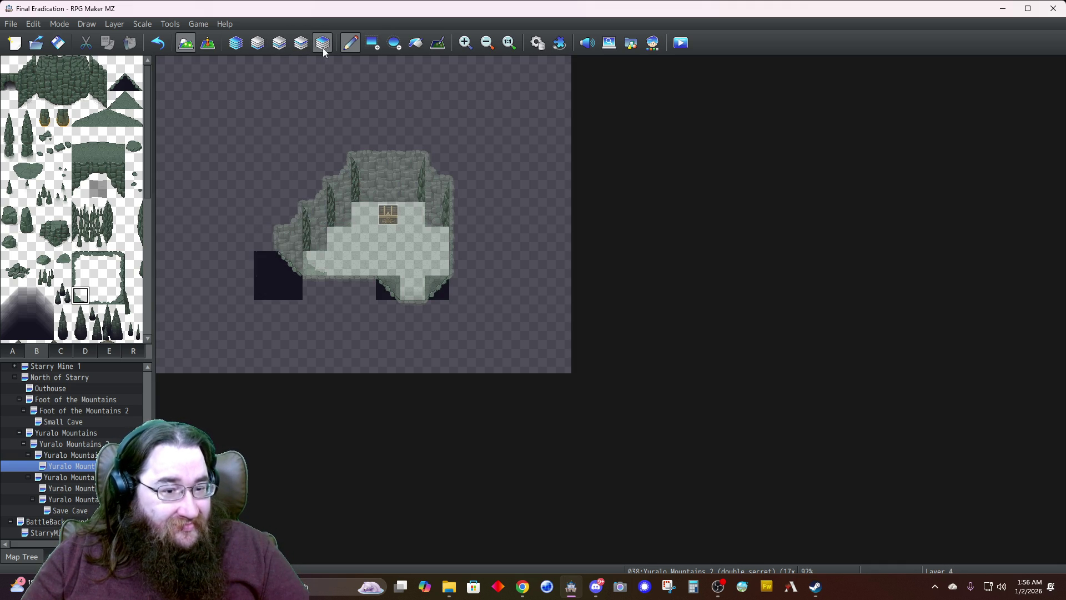
pyautogui.click(312, 292)
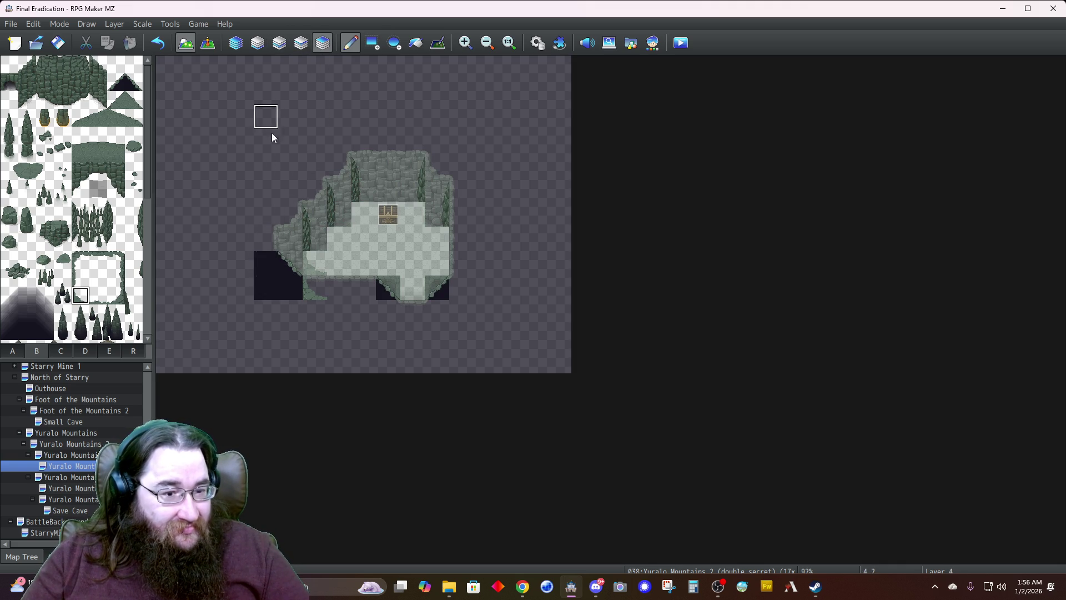
pyautogui.hotkey('ctrl', 'z')
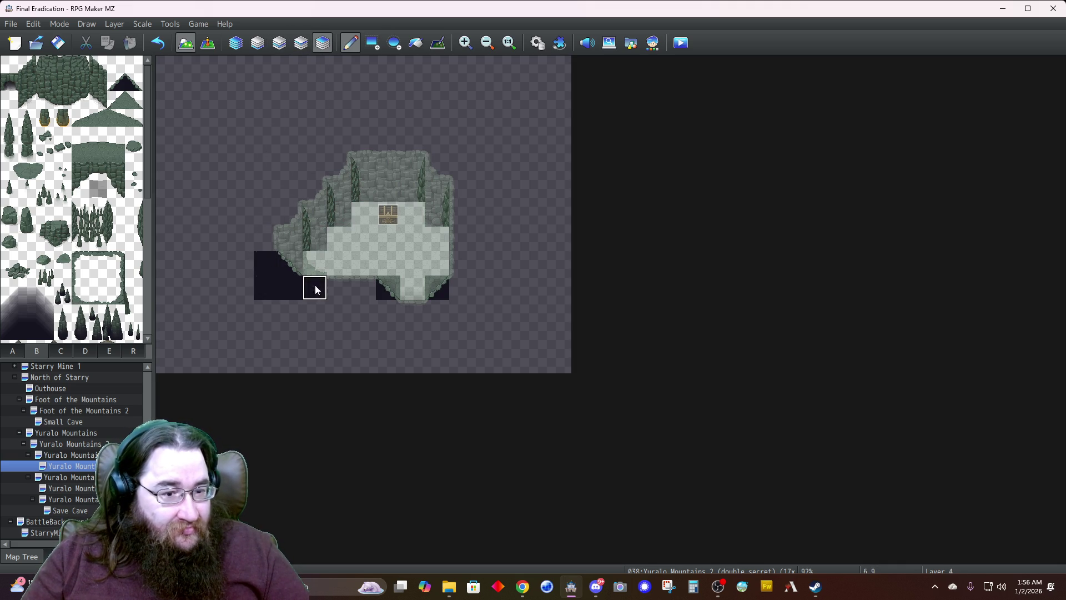
# Compare the cave's left edge across Layers 2, 3, 4 and the Automatic view
pyautogui.click(238, 44)
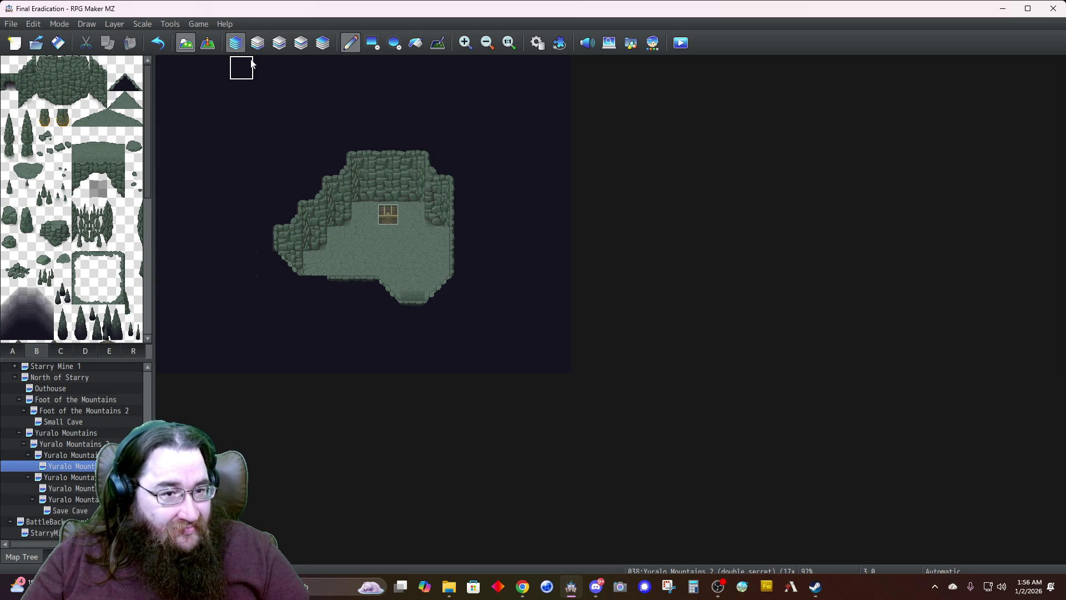
pyautogui.click(322, 44)
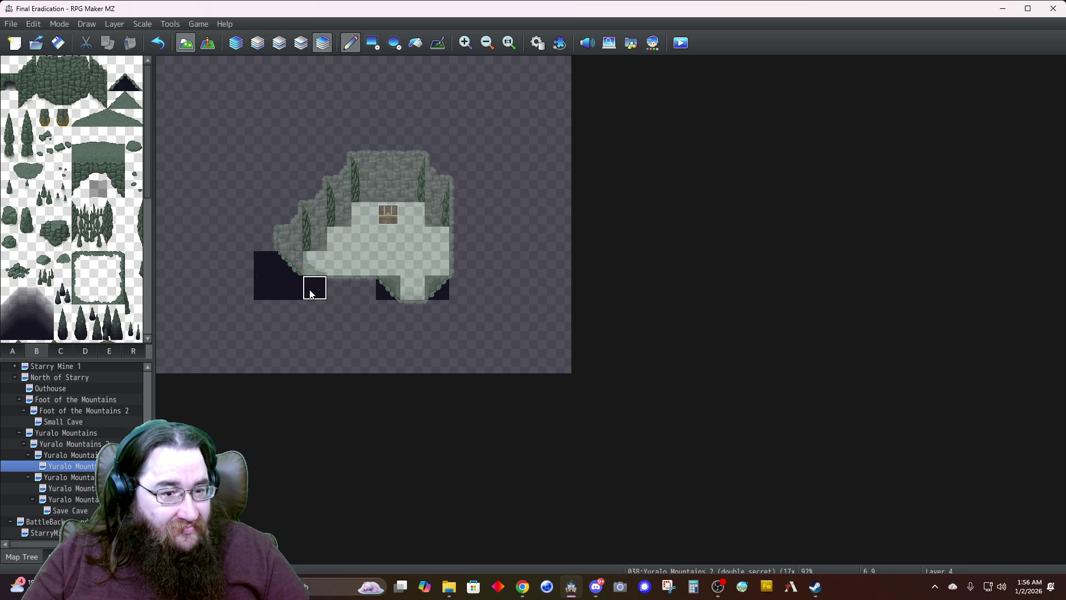
pyautogui.click(300, 43)
pyautogui.click(315, 287)
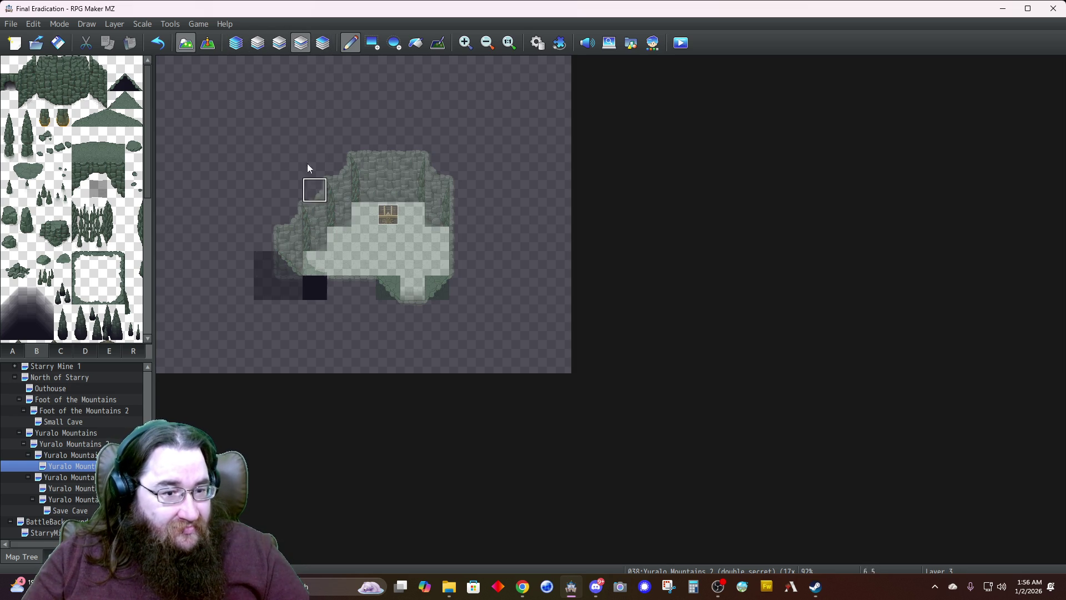
pyautogui.click(278, 44)
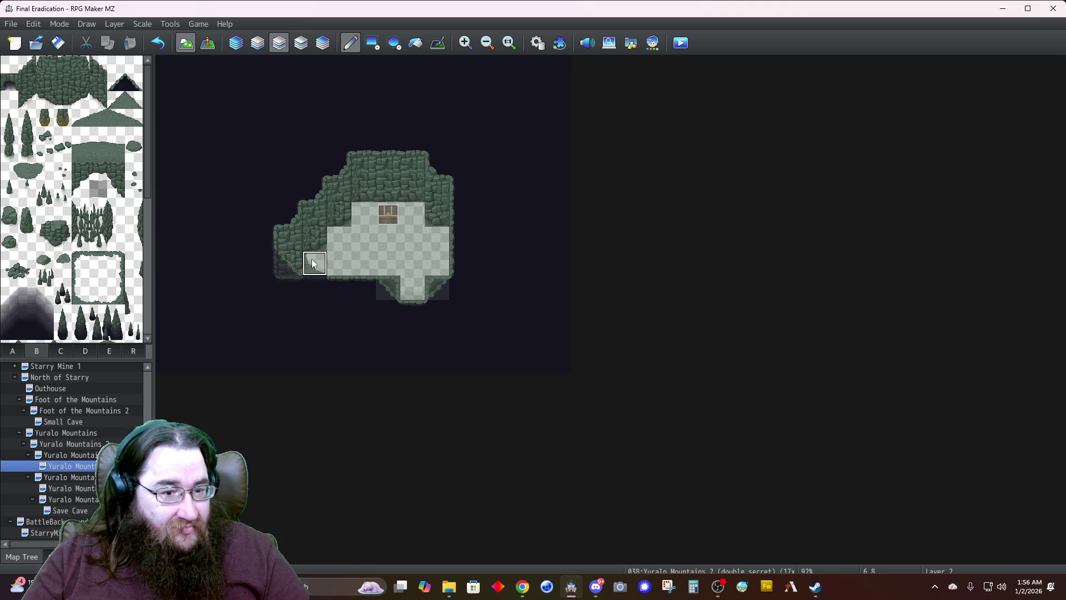
pyautogui.click(323, 43)
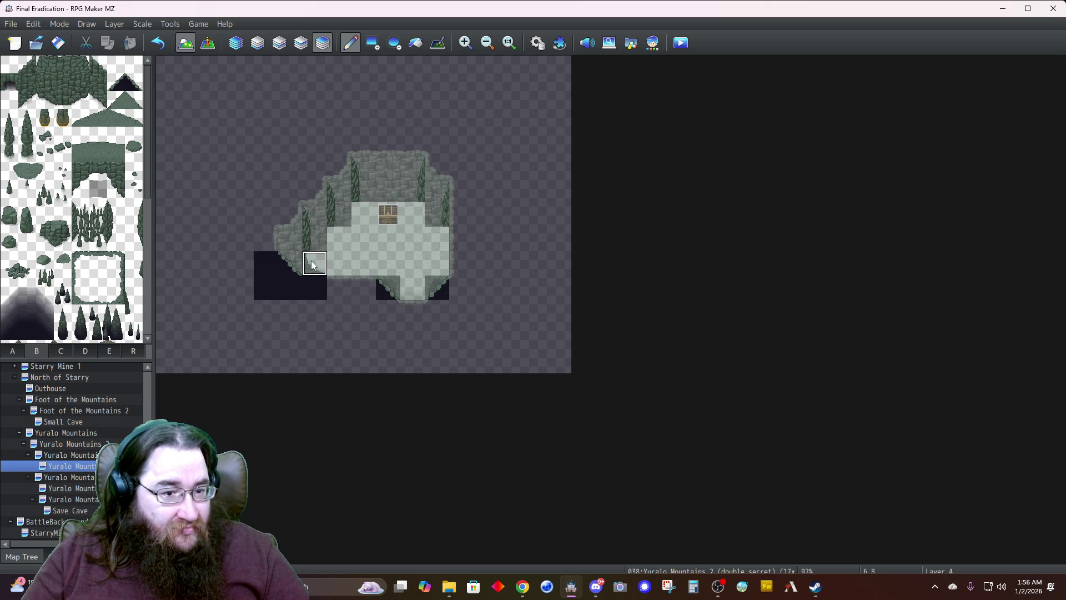
pyautogui.click(239, 48)
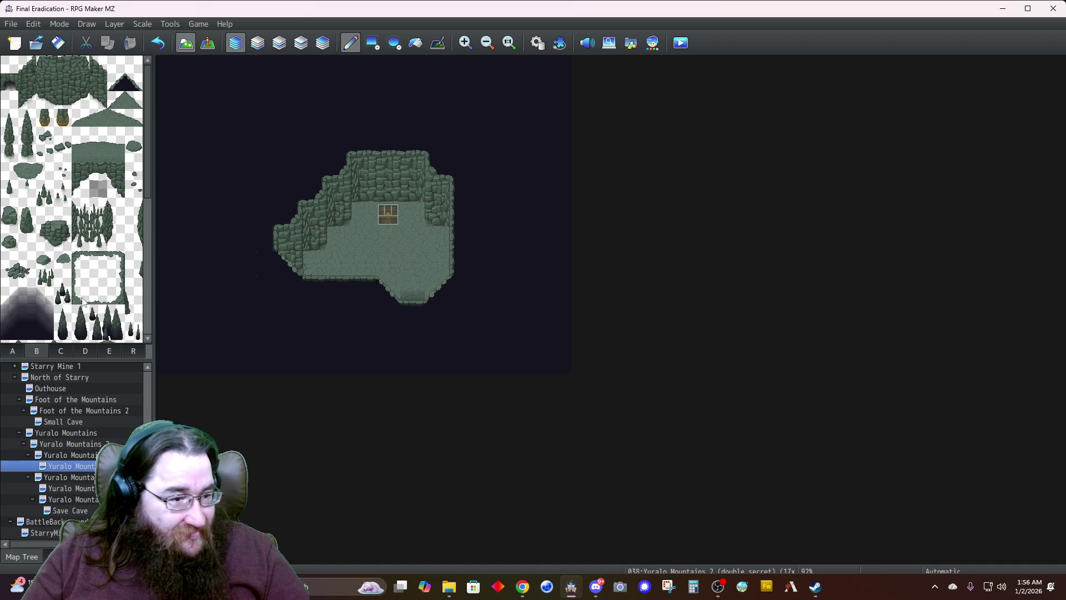
pyautogui.click(280, 43)
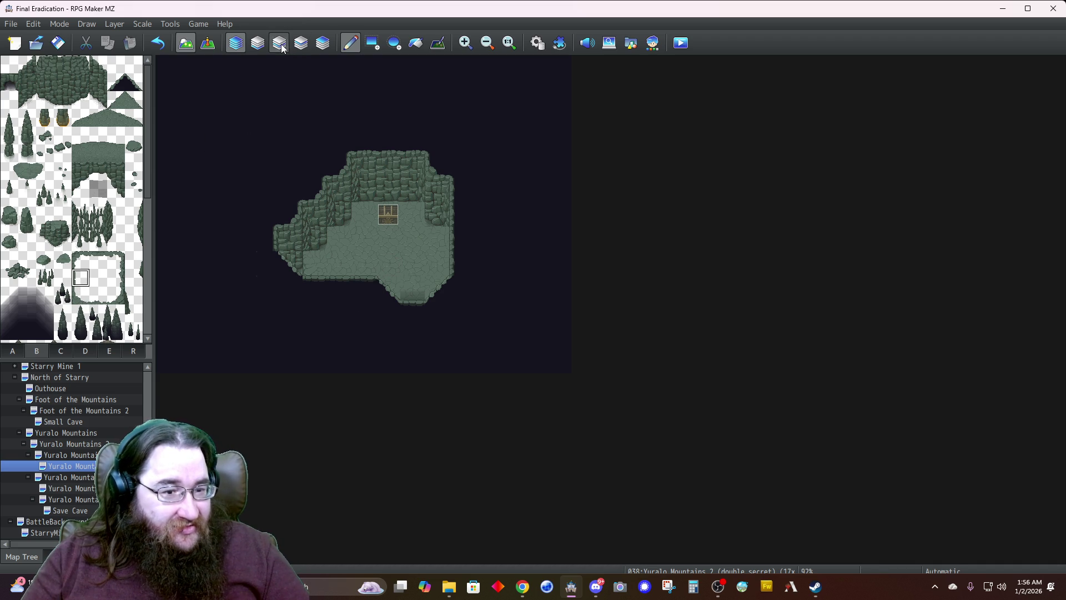
pyautogui.click(323, 43)
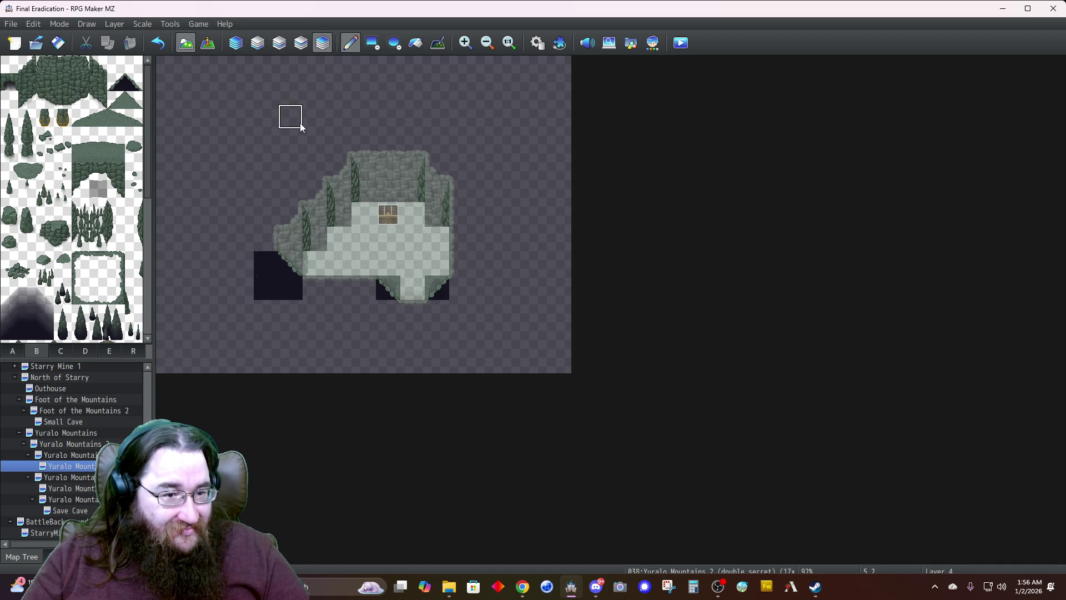
pyautogui.click(238, 44)
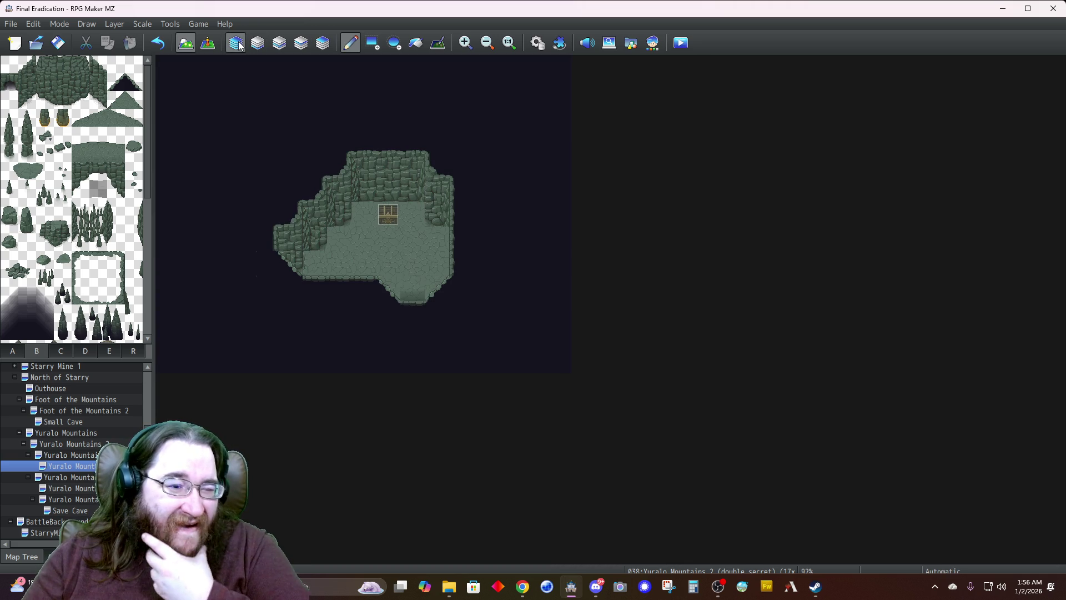
pyautogui.click(319, 48)
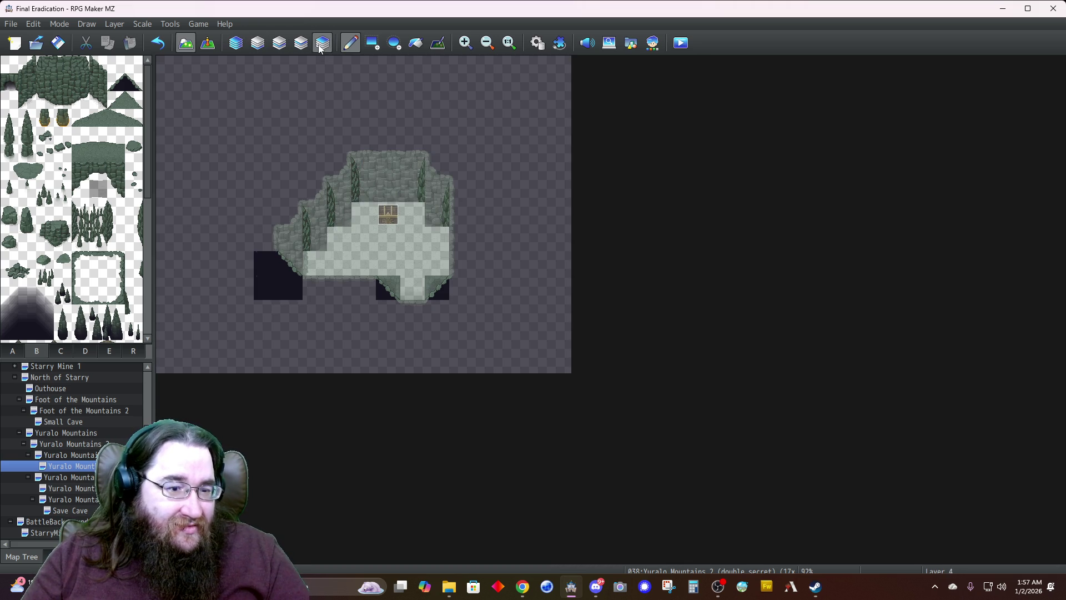
# Fill the floor gap on Layer 4 and add a cracked floor tile on Layer 3
pyautogui.click(13, 350)
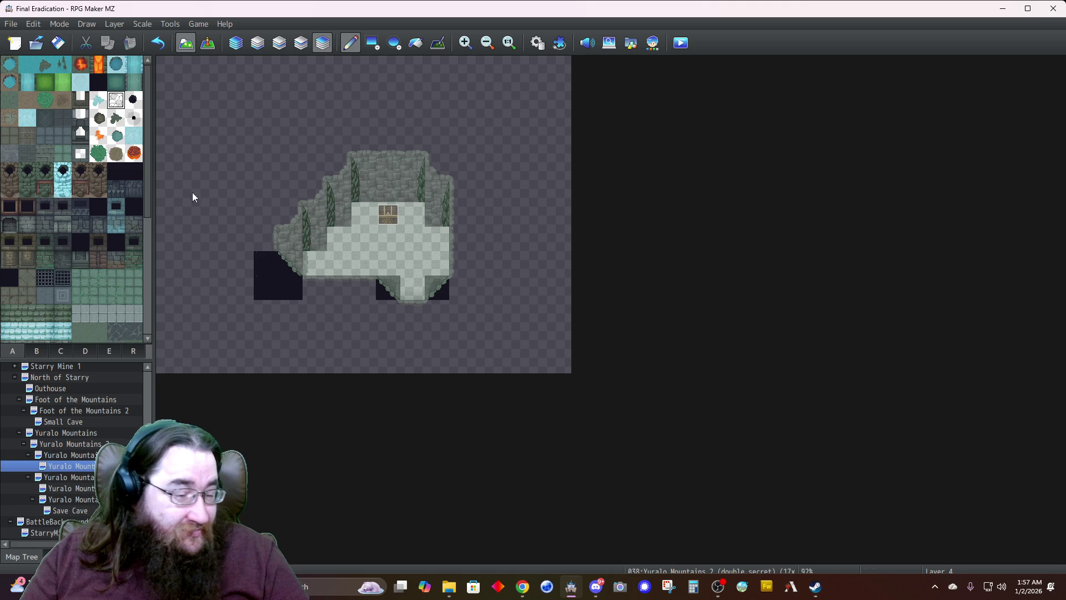
pyautogui.click(300, 272)
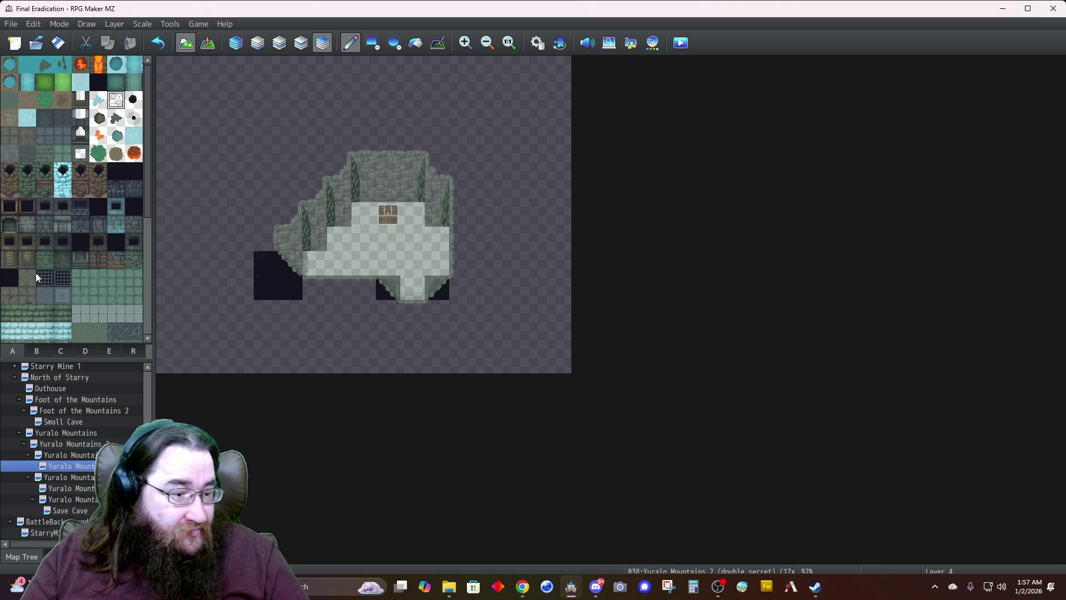
pyautogui.click(301, 43)
pyautogui.click(315, 267)
pyautogui.click(322, 43)
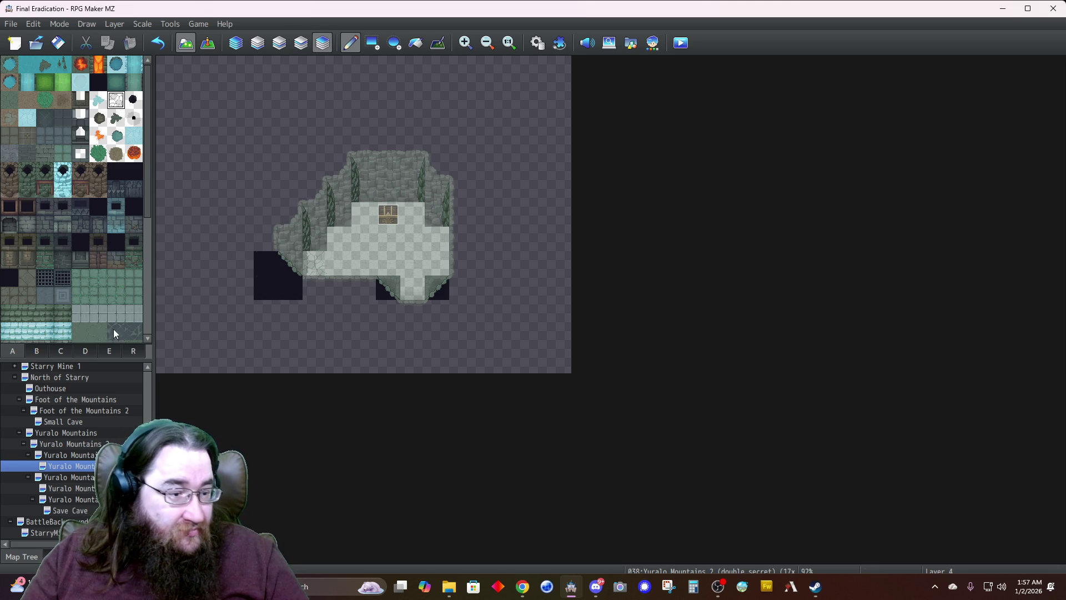
# Paint rock tiles left of the cave and at its lower-left edge, then copy-paste the map
pyautogui.click(43, 352)
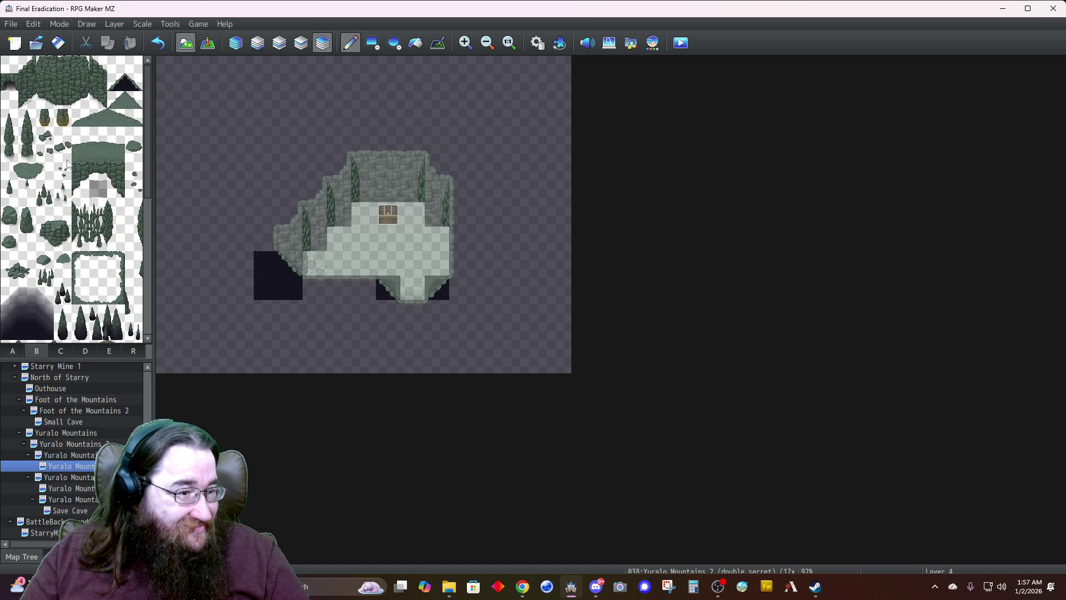
pyautogui.scroll(-1, 105, 250)
pyautogui.click(111, 221)
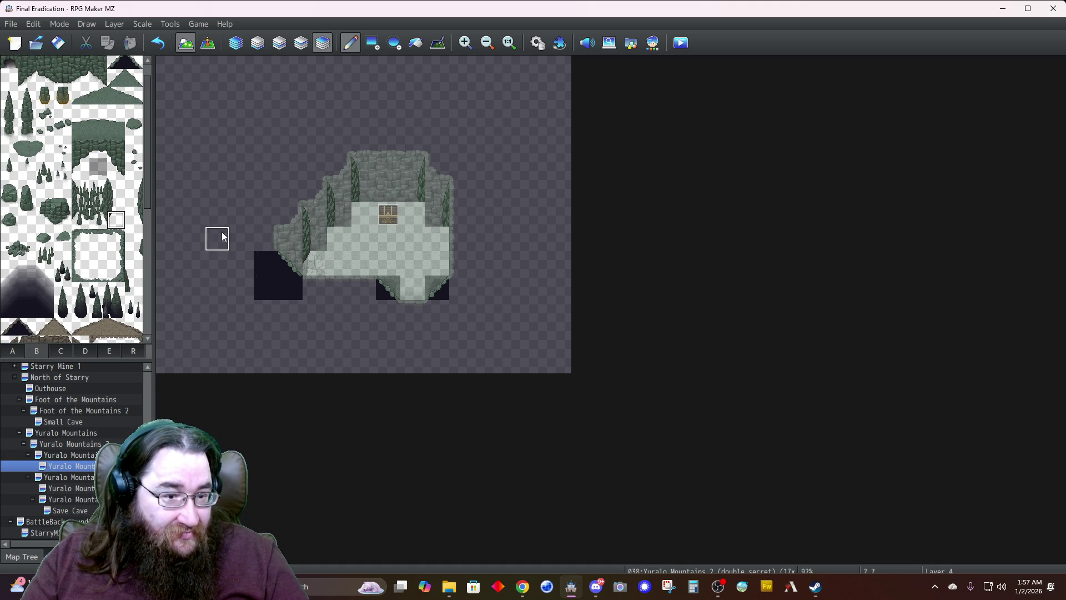
pyautogui.click(240, 43)
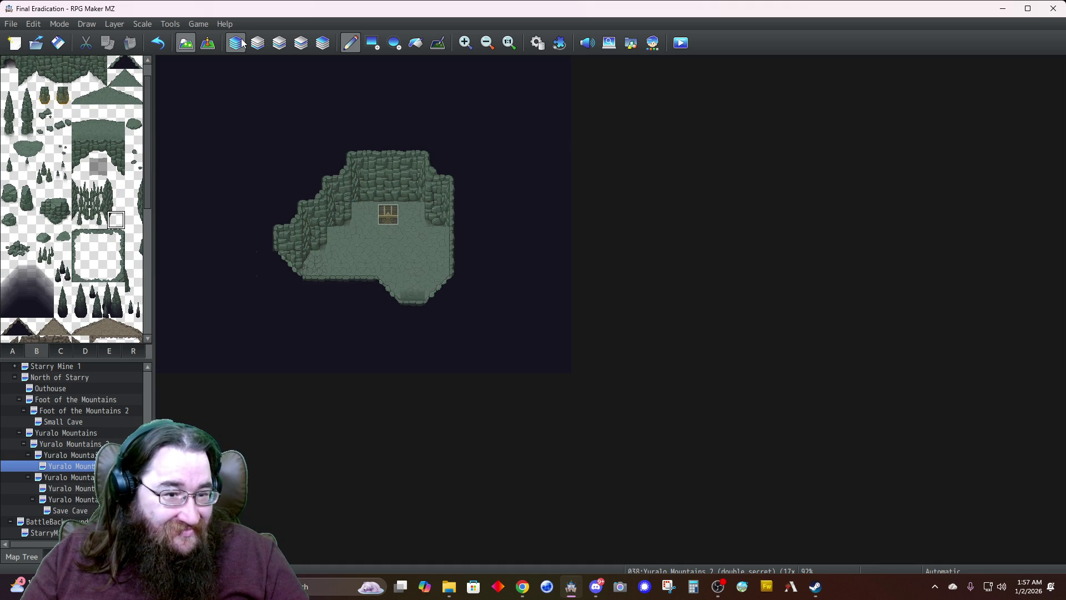
pyautogui.click(322, 43)
pyautogui.click(301, 247)
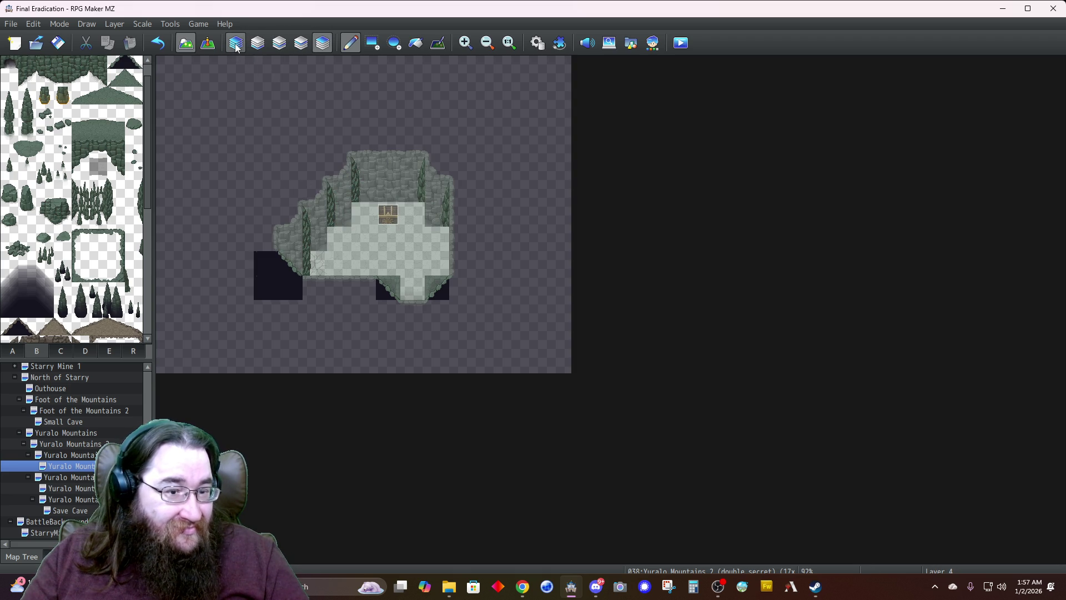
pyautogui.click(236, 46)
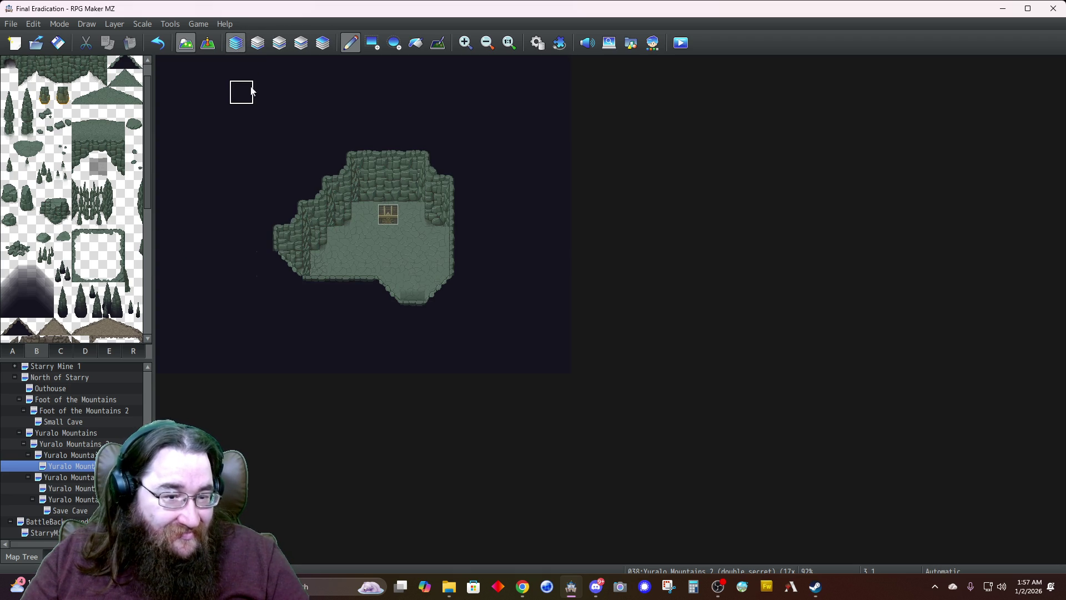
pyautogui.click(317, 264)
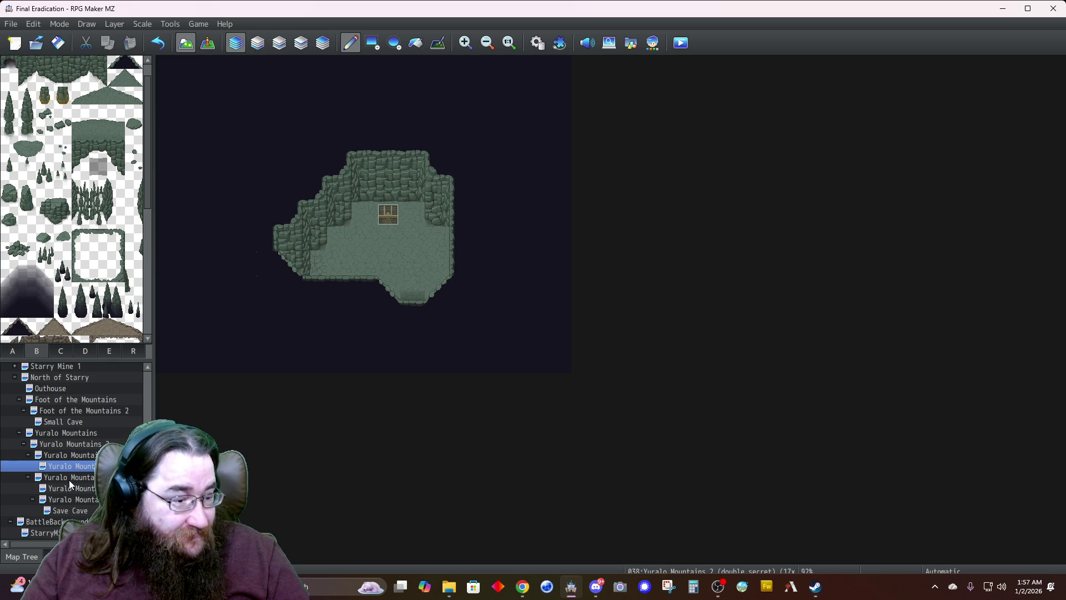
pyautogui.click(89, 467)
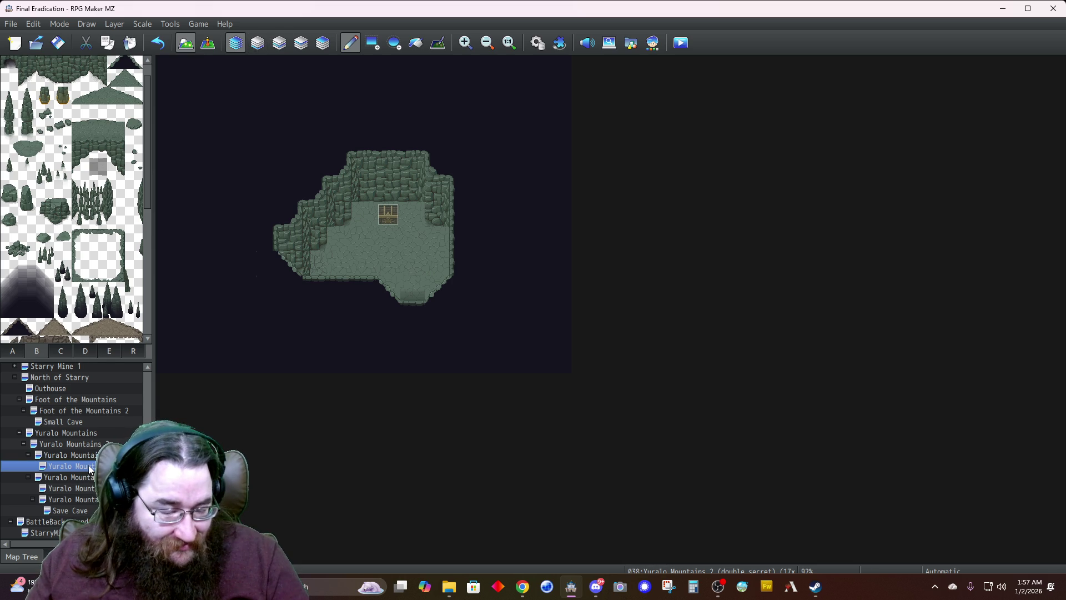
pyautogui.hotkey('ctrl', 'v')
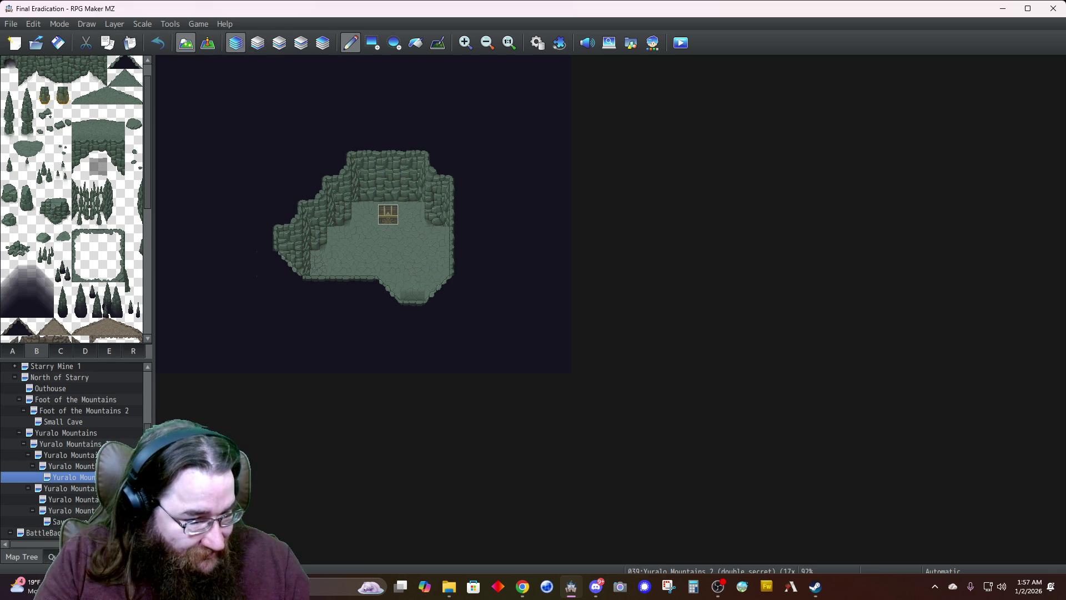
# Rename the copied map to 'Yuralo Mountains 2 (triple secret)'
pyautogui.rightClick(114, 477)
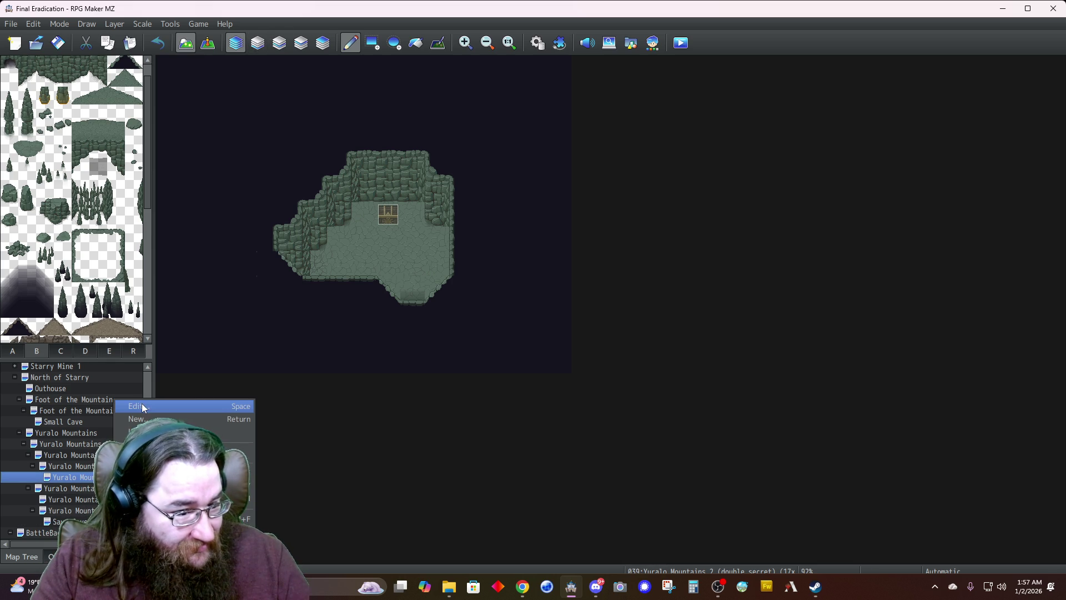
pyautogui.click(141, 406)
pyautogui.doubleClick(367, 166)
pyautogui.write('triple secr')
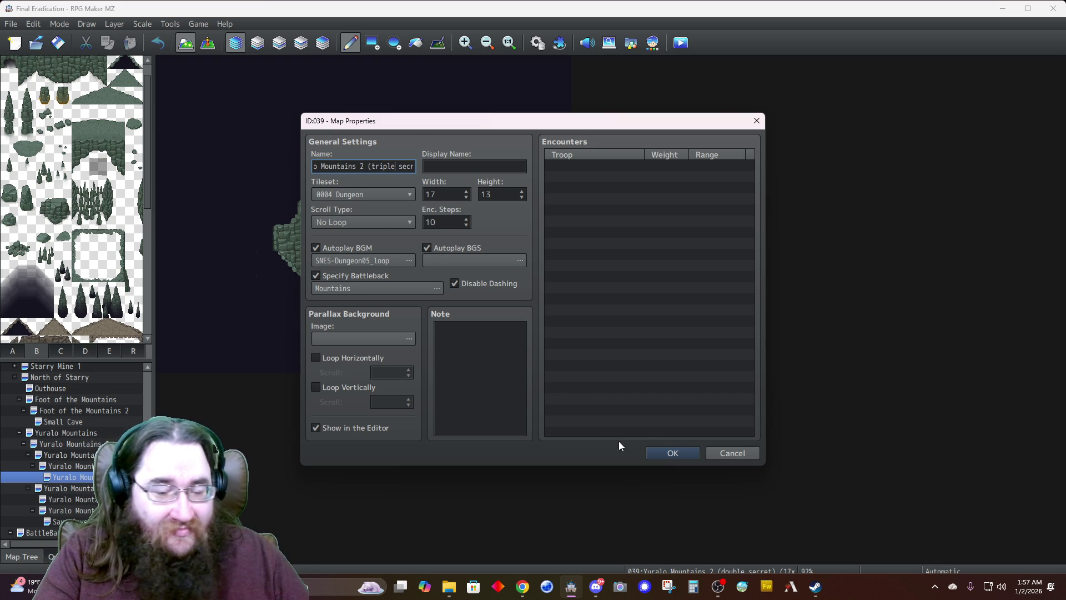
pyautogui.click(671, 453)
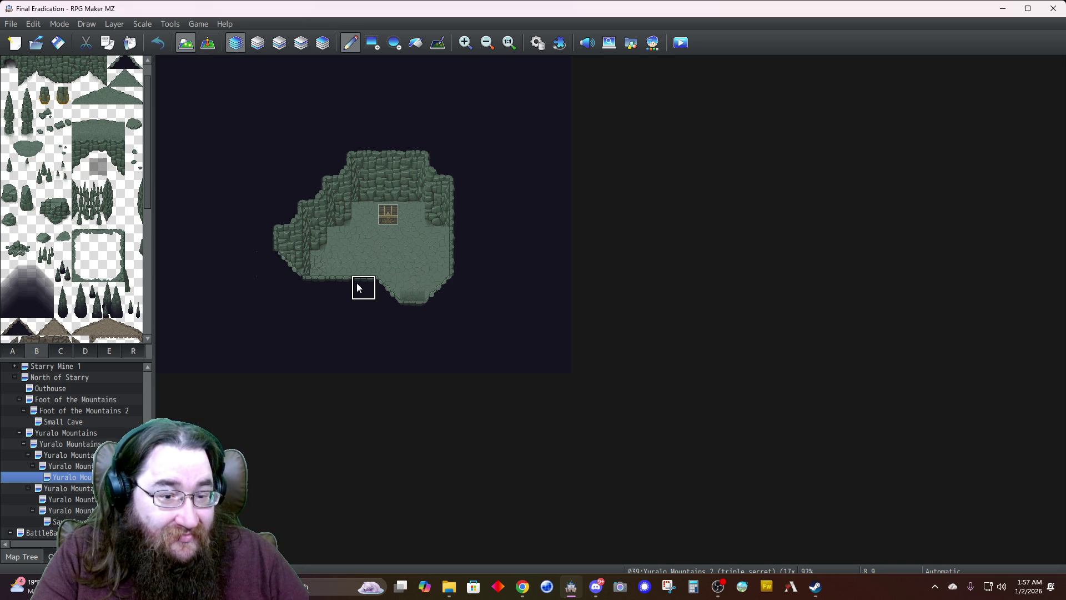
# Erase the floor of the cave's bottom nook and move the treasure chest to tile 7,7
pyautogui.moveTo(380, 287); pyautogui.dragTo(417, 288)
pyautogui.click(434, 273)
pyautogui.click(436, 288)
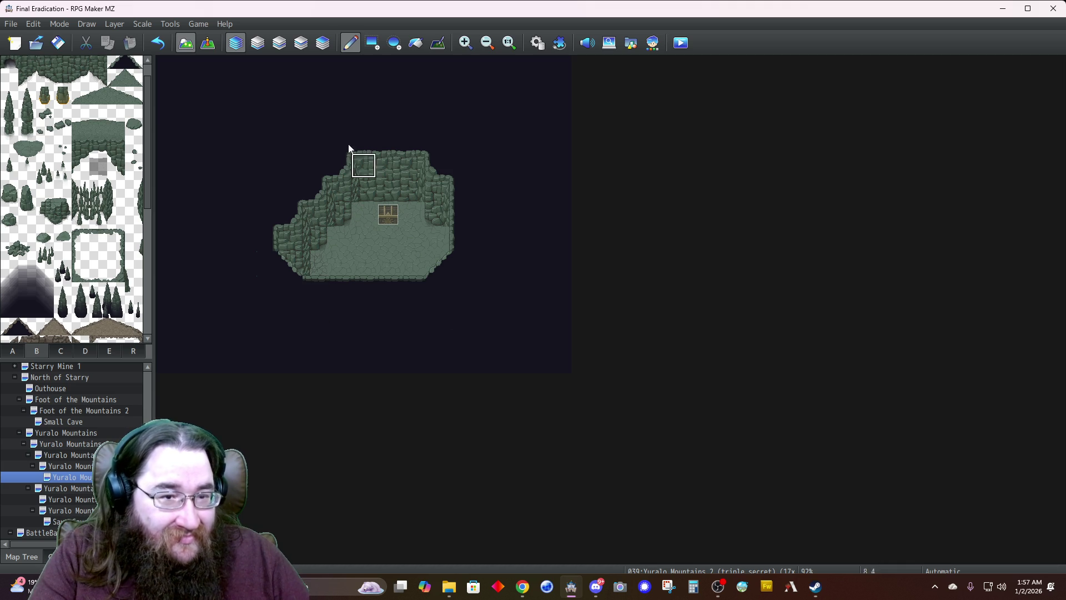
pyautogui.click(208, 43)
pyautogui.click(376, 222)
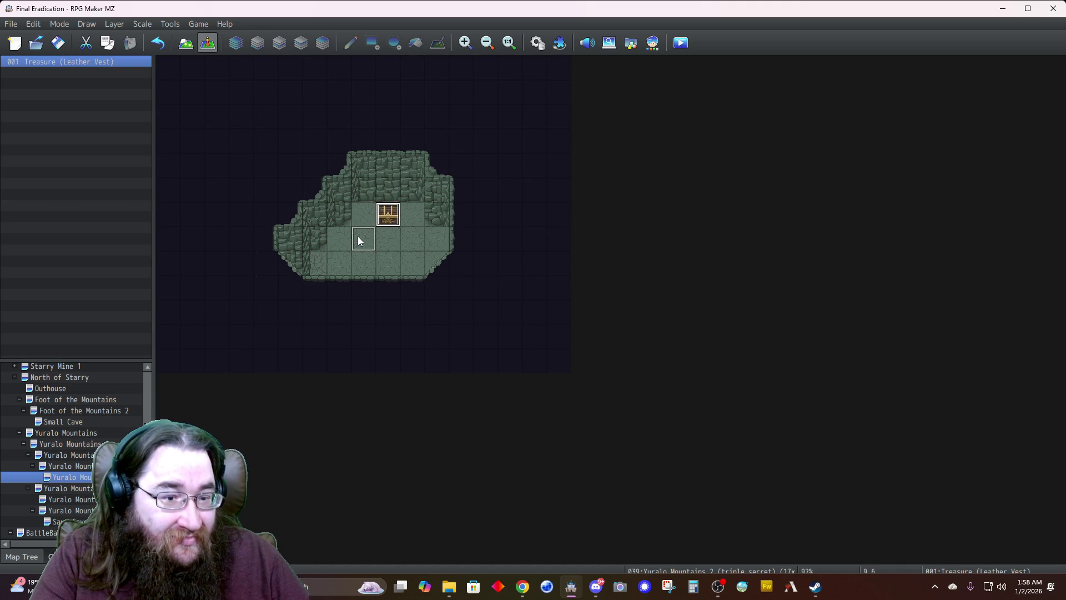
pyautogui.moveTo(388, 214); pyautogui.dragTo(340, 238)
# Set the chest event's page 1 image to a barrel from !Fantasy_chest2
pyautogui.doubleClick(340, 239)
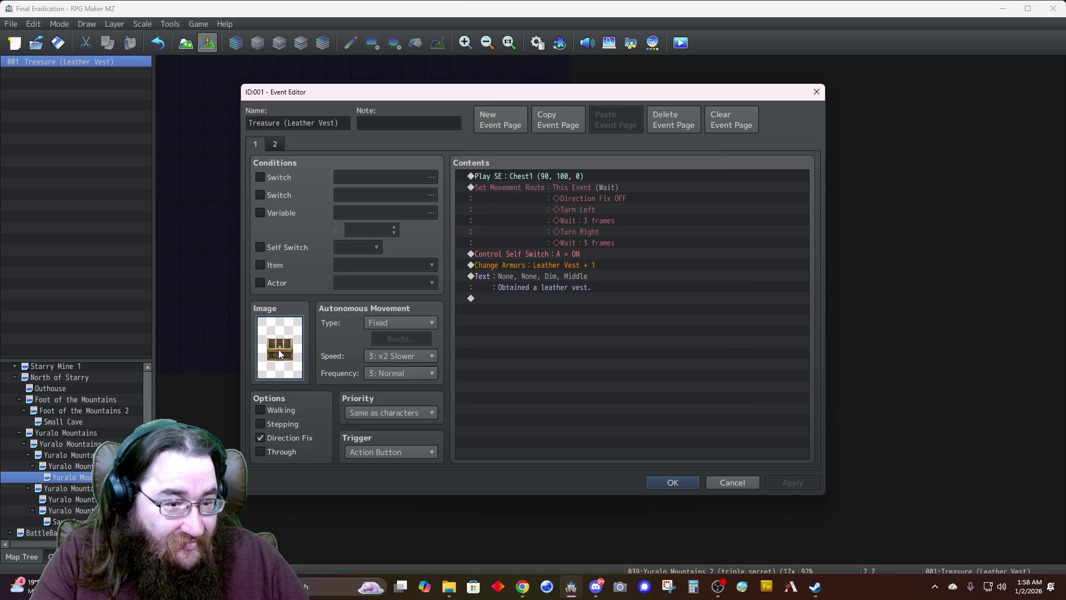
pyautogui.doubleClick(280, 353)
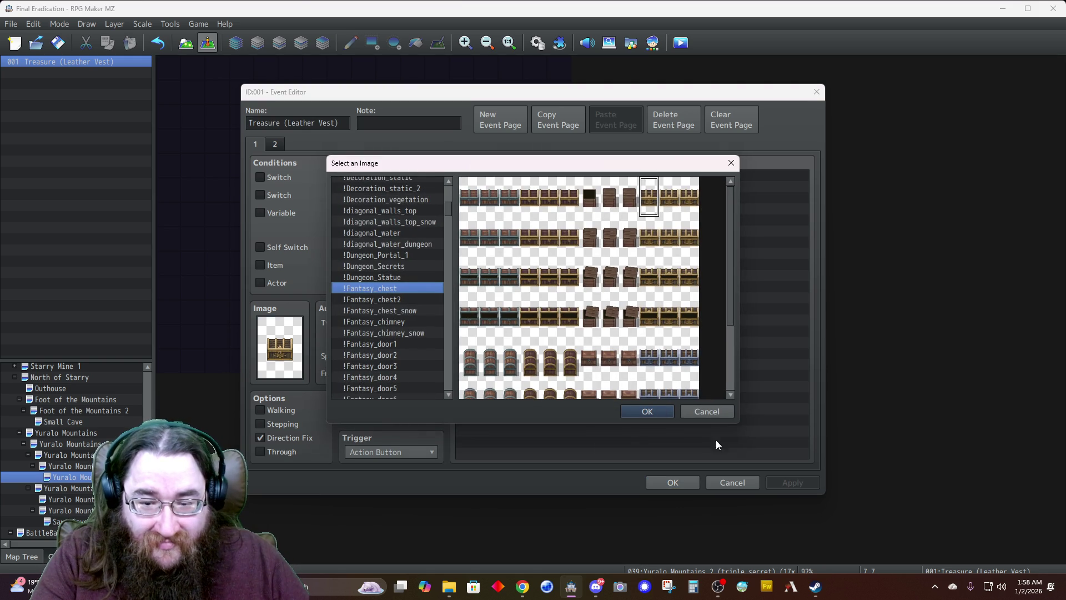
pyautogui.click(698, 416)
pyautogui.doubleClick(296, 359)
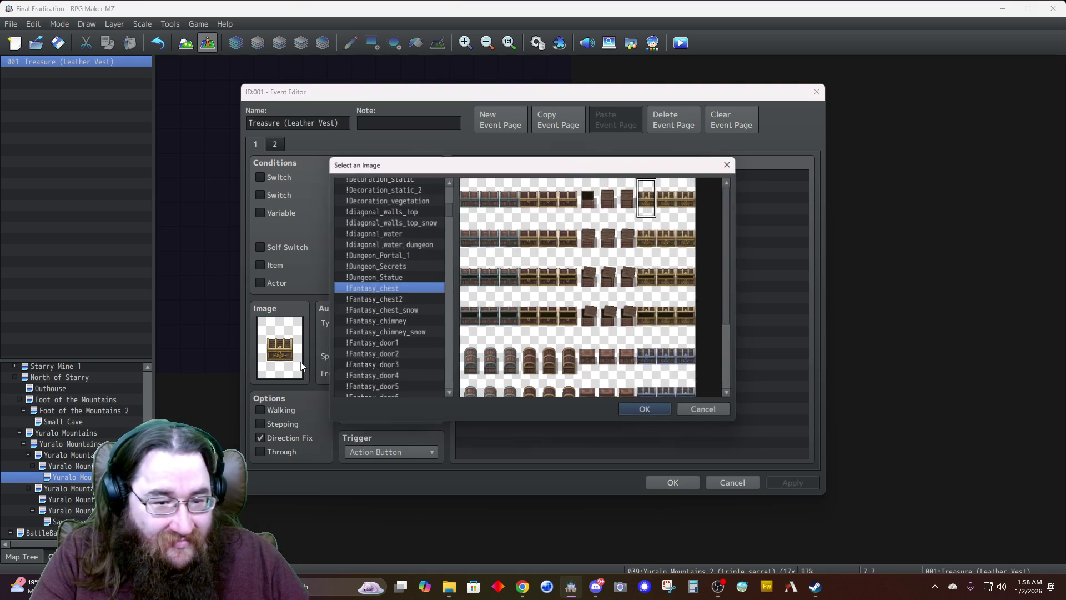
pyautogui.scroll(-2, 513, 316)
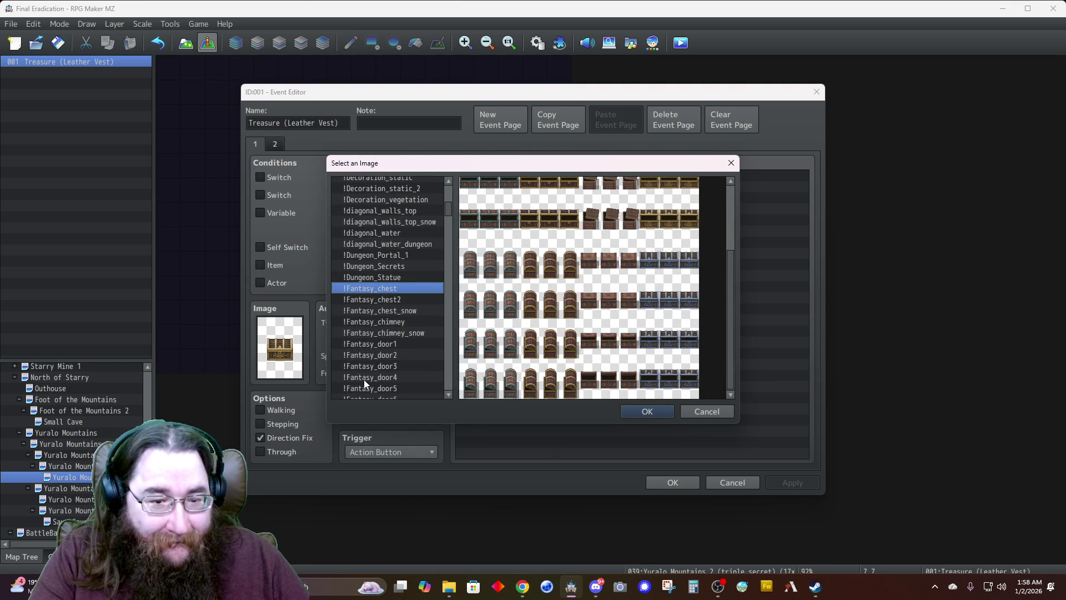
pyautogui.click(373, 300)
pyautogui.click(472, 272)
pyautogui.doubleClick(472, 270)
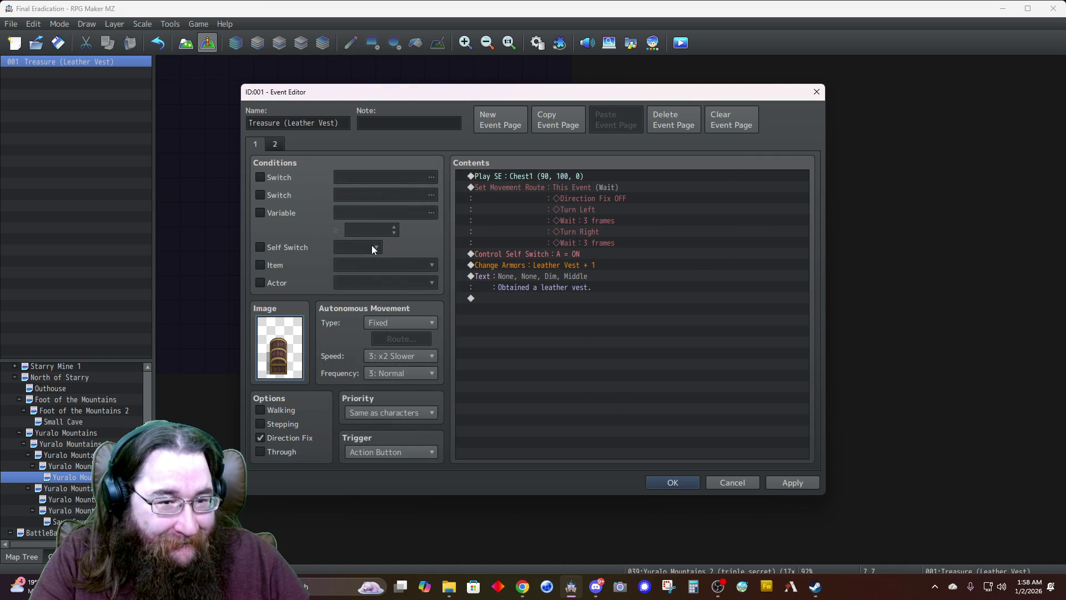
# Give page 2 the same !Fantasy_chest2 barrel graphic
pyautogui.click(279, 143)
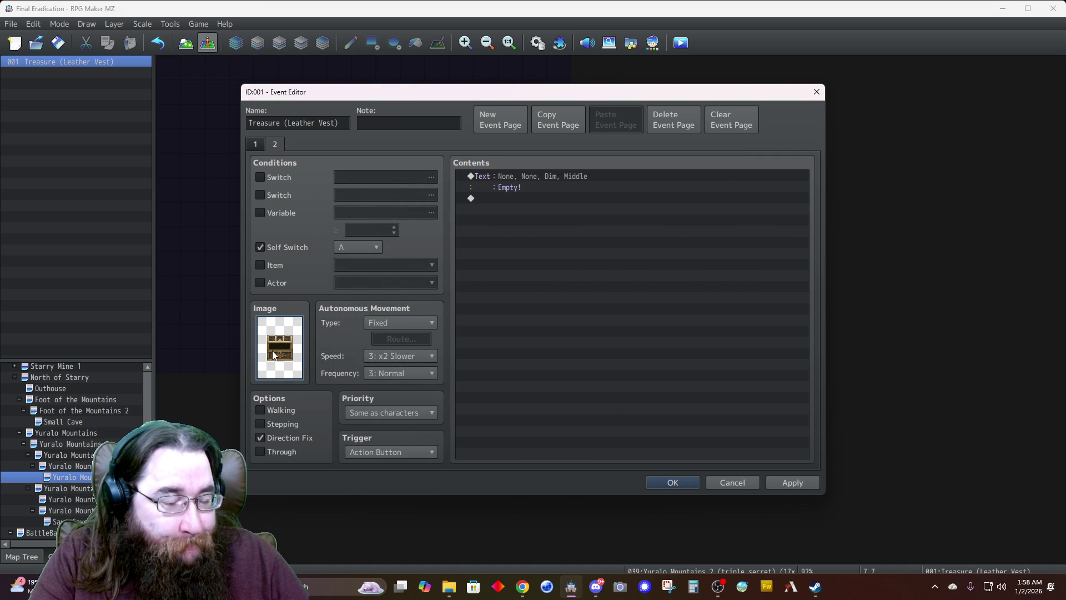
pyautogui.doubleClick(279, 347)
pyautogui.click(377, 299)
pyautogui.scroll(-3, 505, 346)
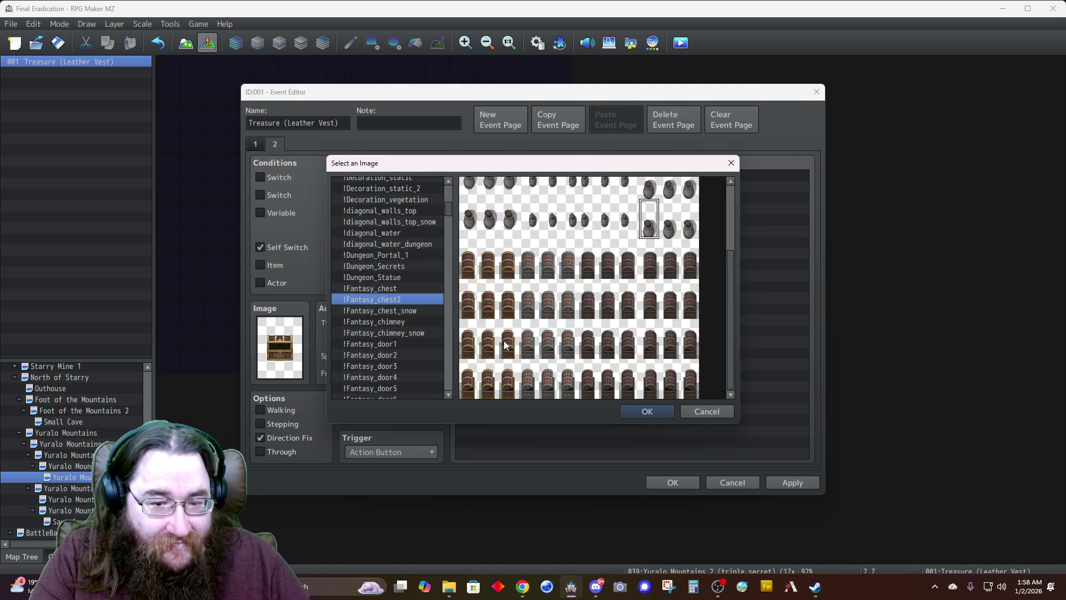
pyautogui.doubleClick(506, 382)
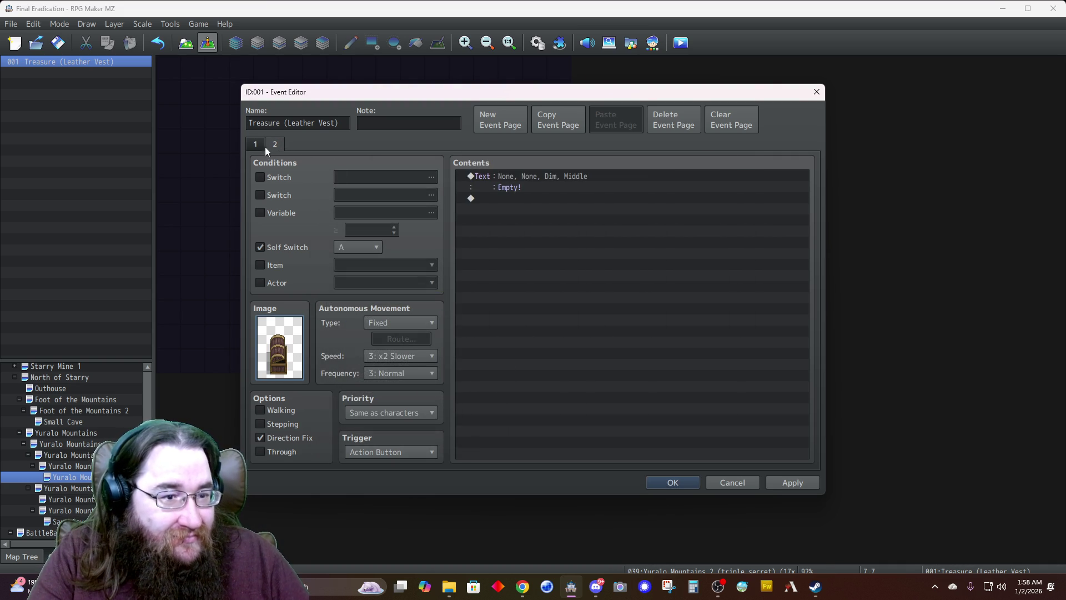
pyautogui.click(264, 146)
# Change the barrel's Change Armors command to give one 0010 Bronze Breastplate
pyautogui.rightClick(542, 277)
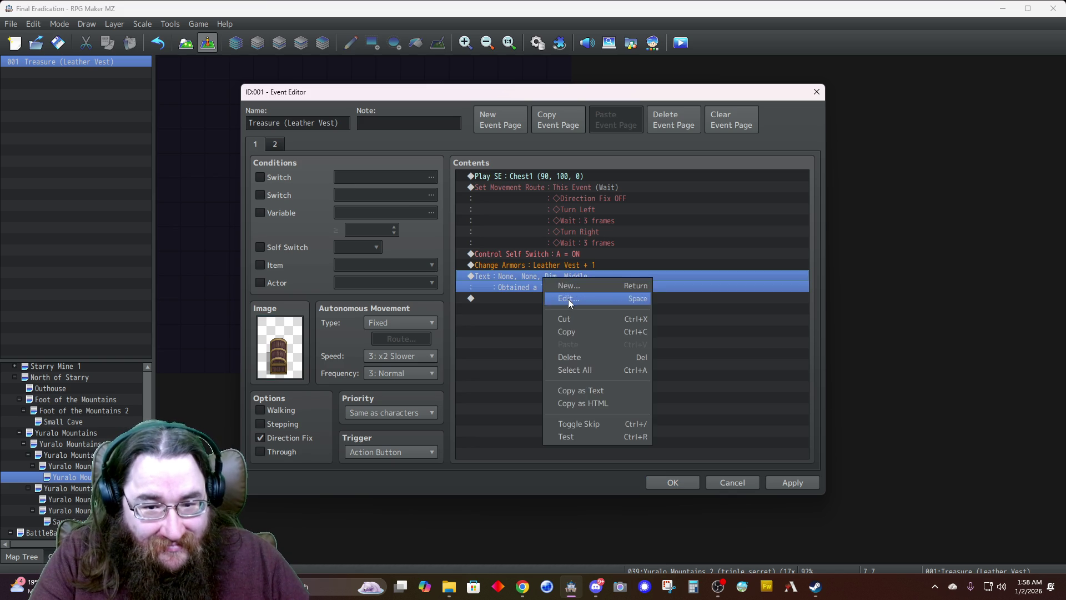
pyautogui.click(568, 299)
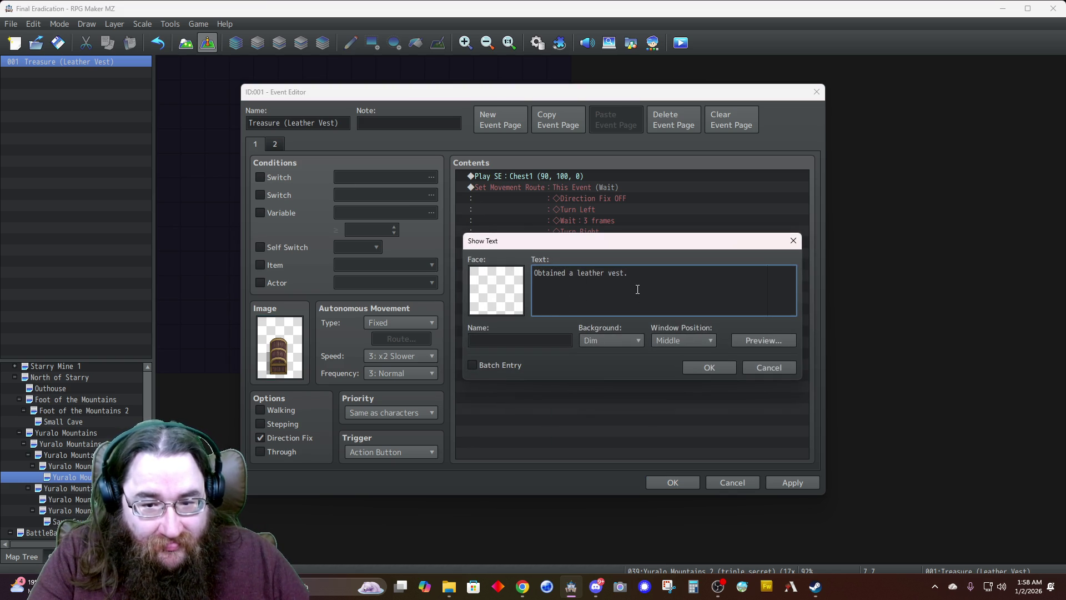
pyautogui.click(711, 367)
pyautogui.click(564, 262)
pyautogui.rightClick(565, 262)
pyautogui.click(593, 284)
pyautogui.click(581, 253)
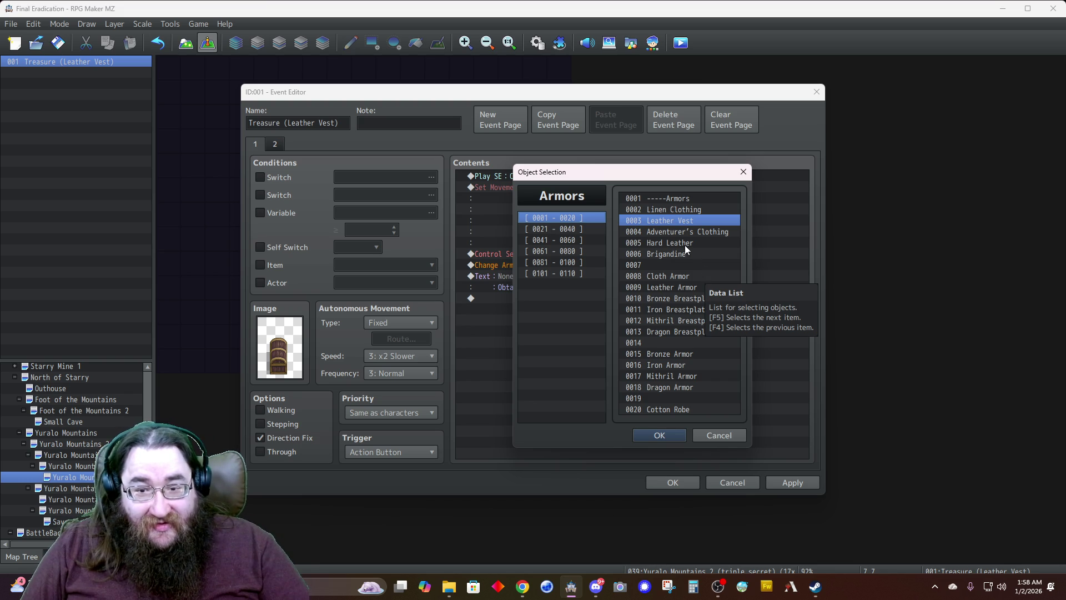
pyautogui.click(651, 290)
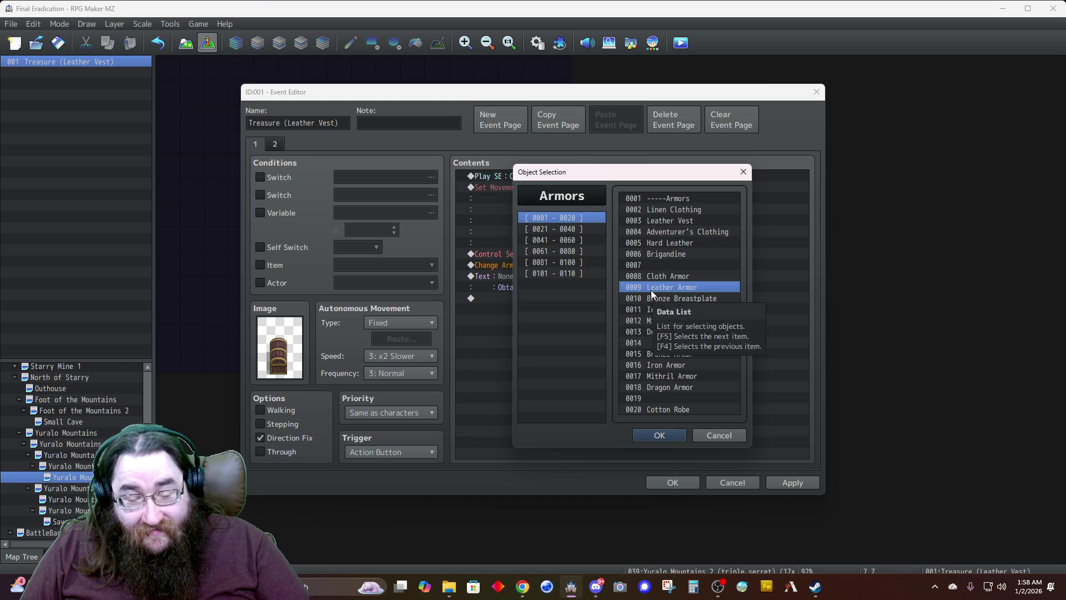
pyautogui.click(644, 299)
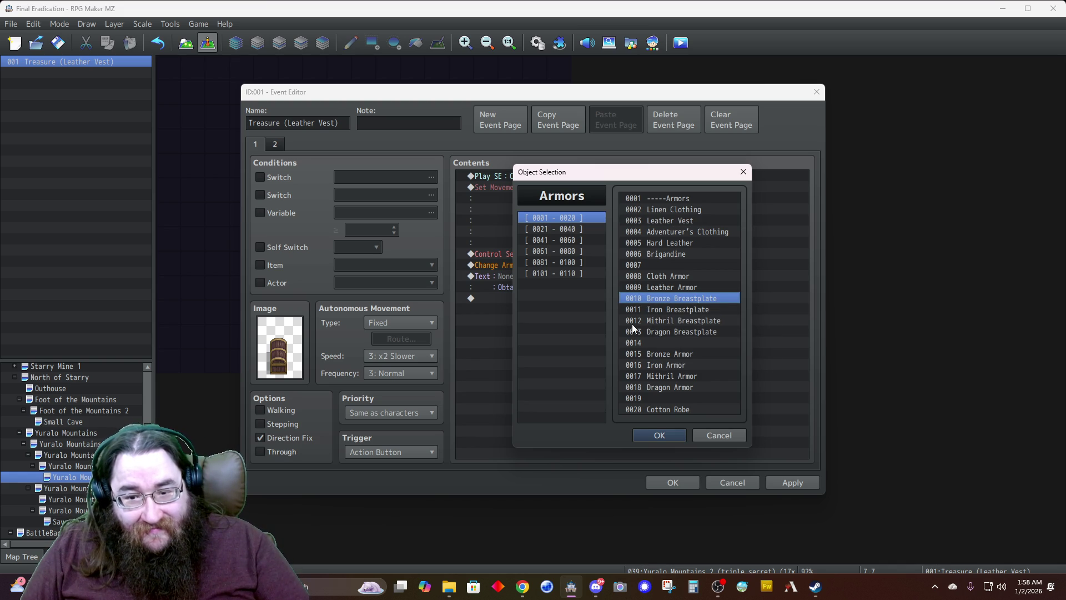
pyautogui.click(657, 434)
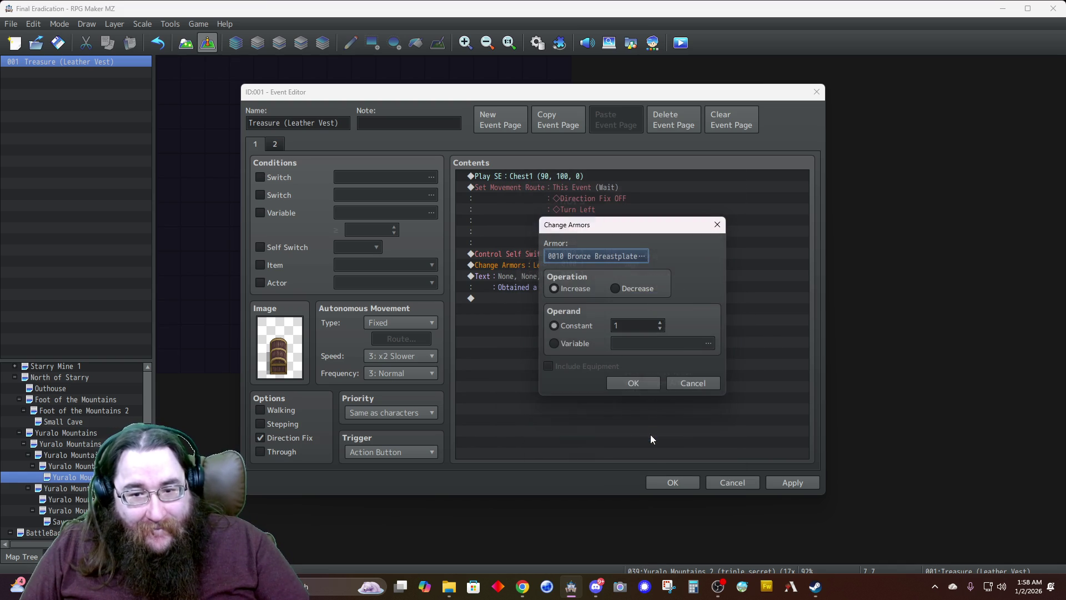
pyautogui.click(625, 385)
# Reword the Show Text message to 'Obtained a bronze breastplate.'
pyautogui.click(556, 278)
pyautogui.rightClick(556, 283)
pyautogui.click(575, 300)
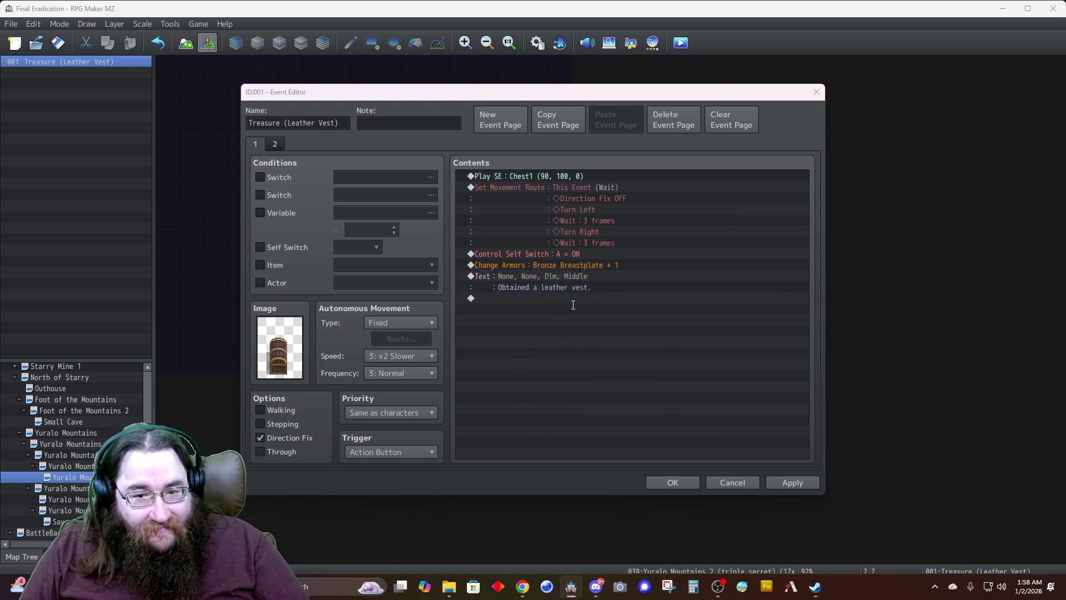
pyautogui.doubleClick(592, 273)
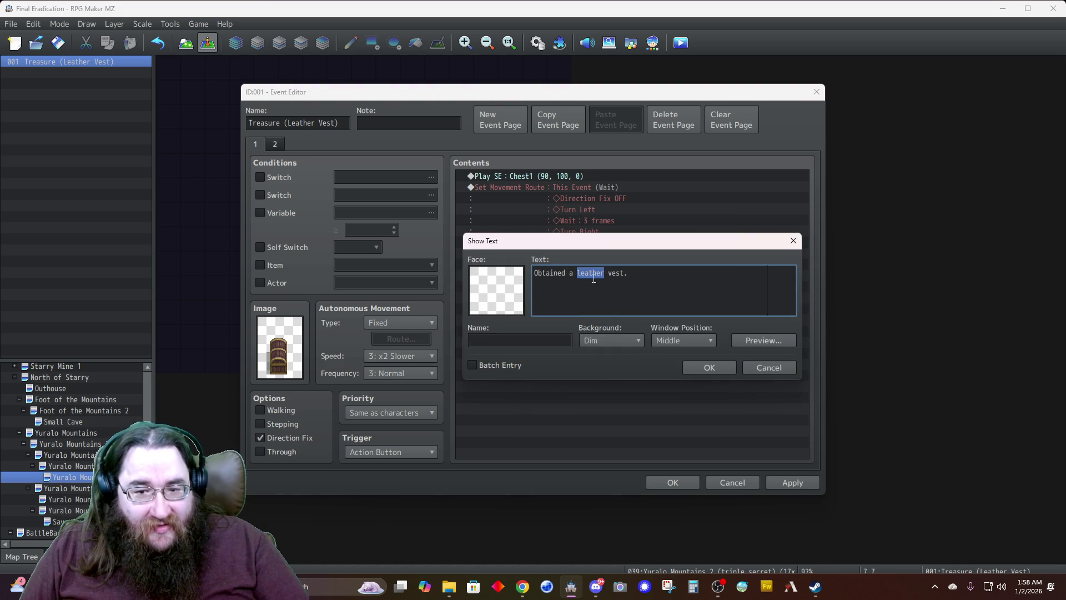
pyautogui.press('Delete')
pyautogui.press('Delete')
pyautogui.press('Delete')
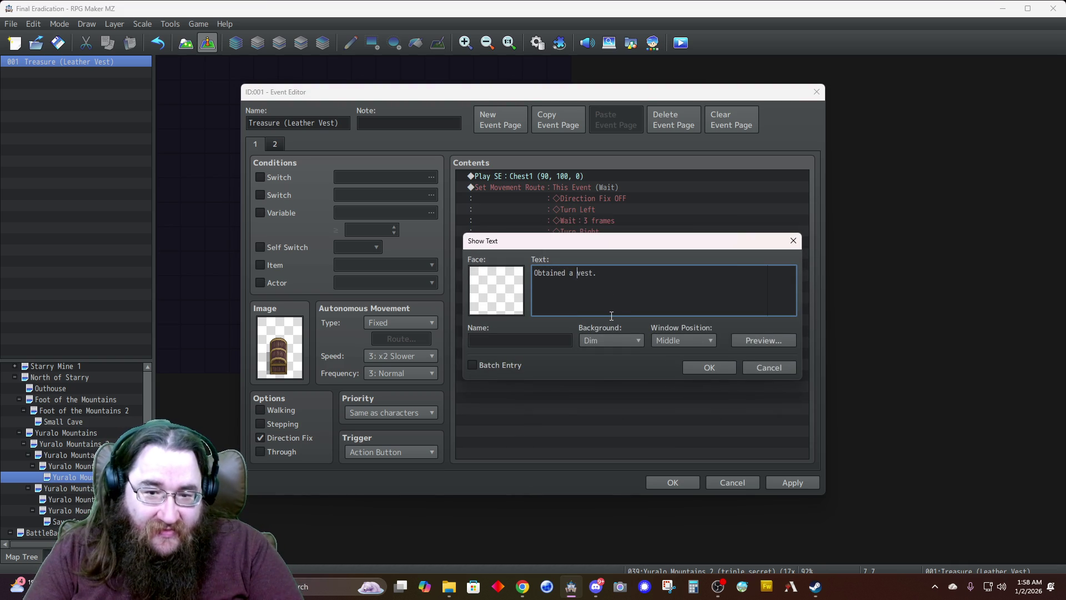
pyautogui.write('bronze breastplate')
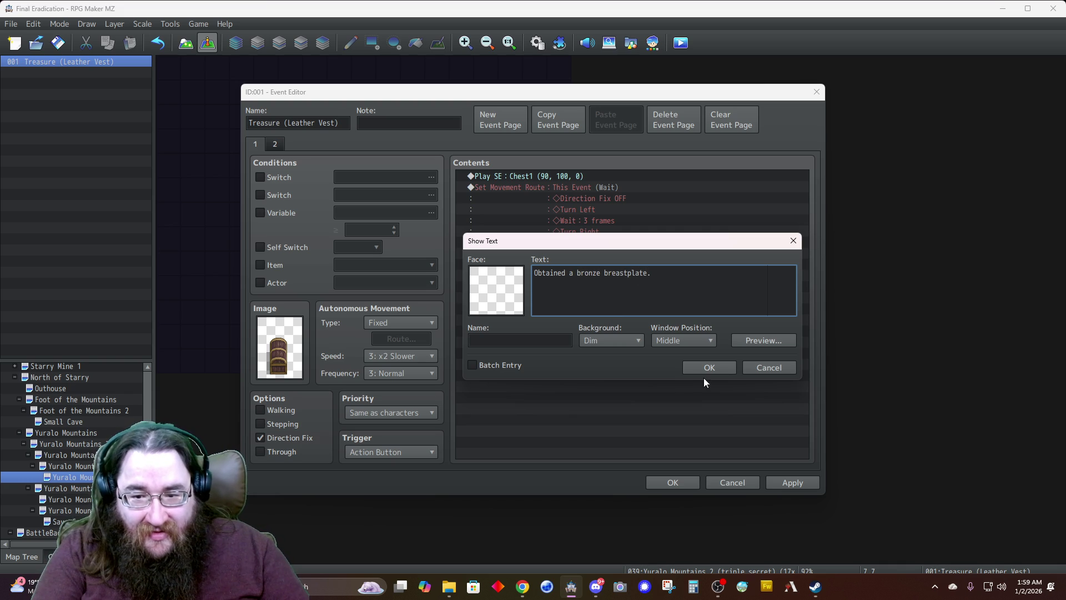
pyautogui.click(704, 368)
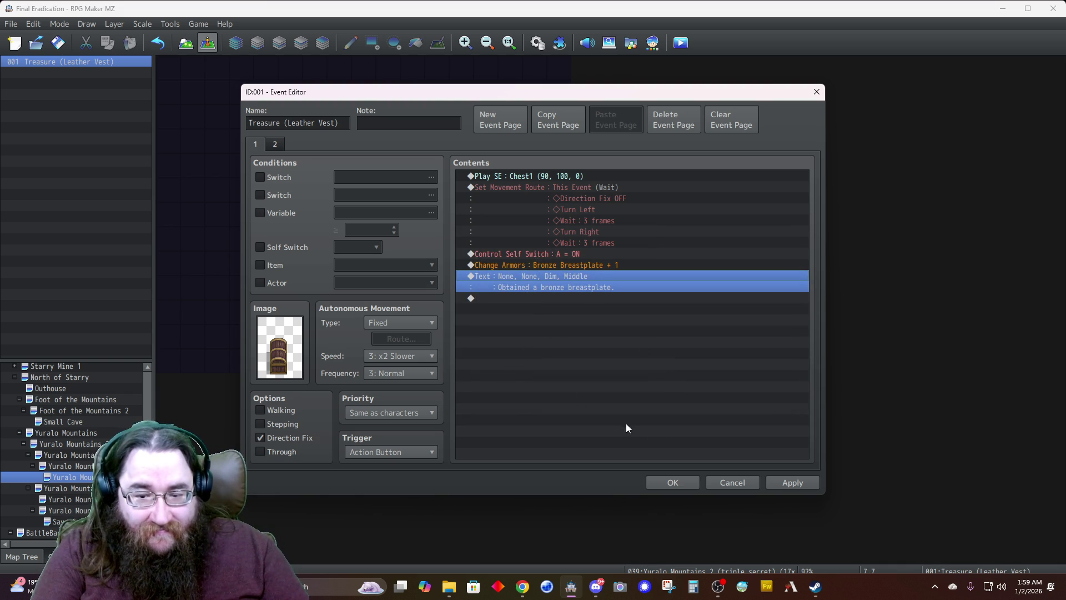
# Close the treasure chest event with OK and switch to the Alice's House map
pyautogui.click(671, 483)
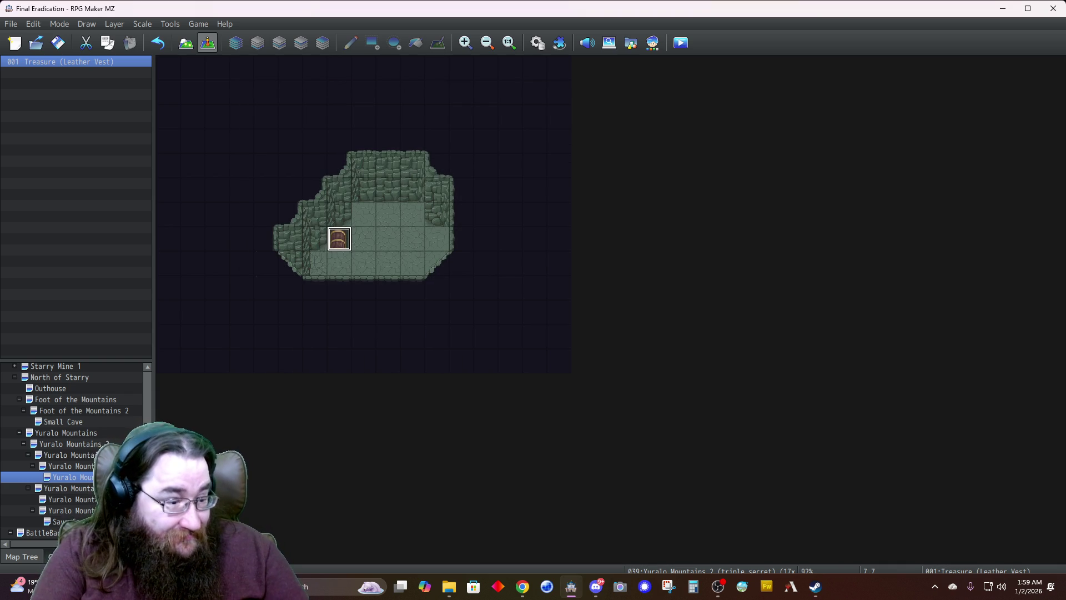
pyautogui.scroll(3, 61, 387)
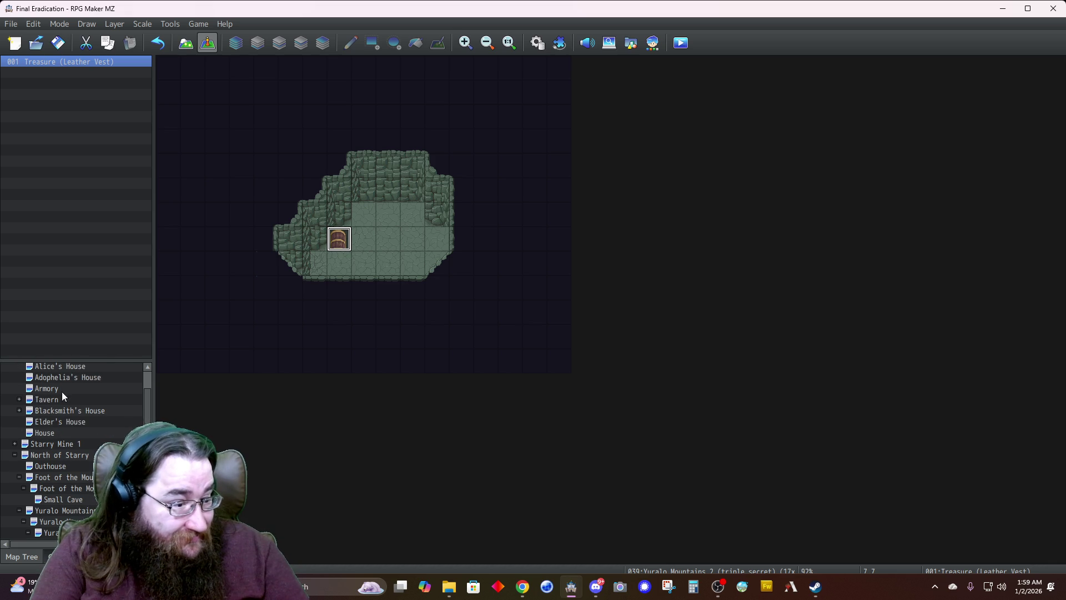
pyautogui.scroll(1, 62, 394)
pyautogui.click(55, 401)
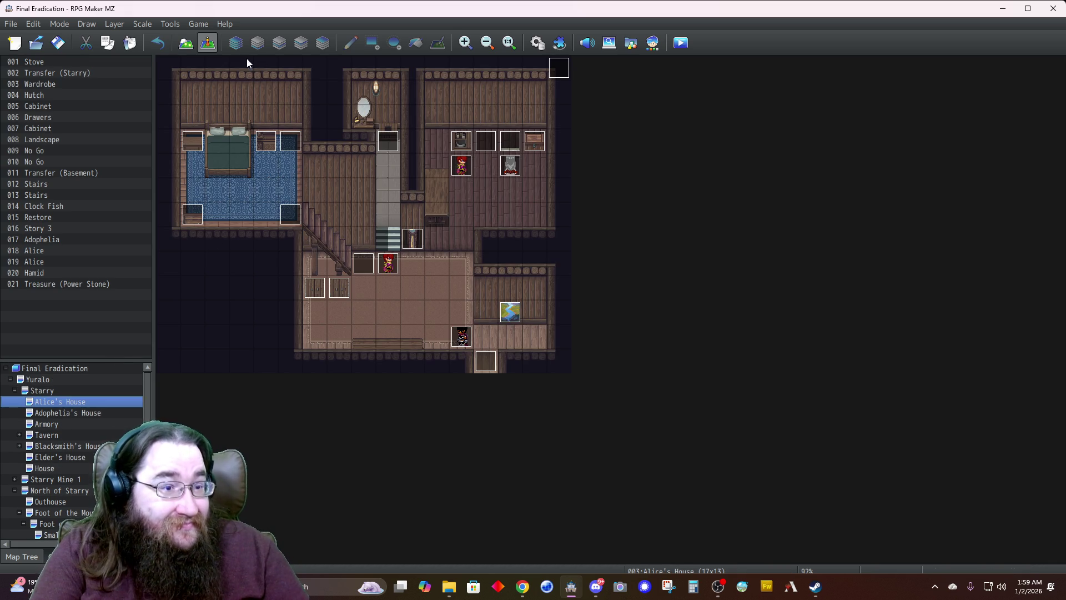
# Inspect the Wardrobe event on Alice's House and close it without changes
pyautogui.click(267, 141)
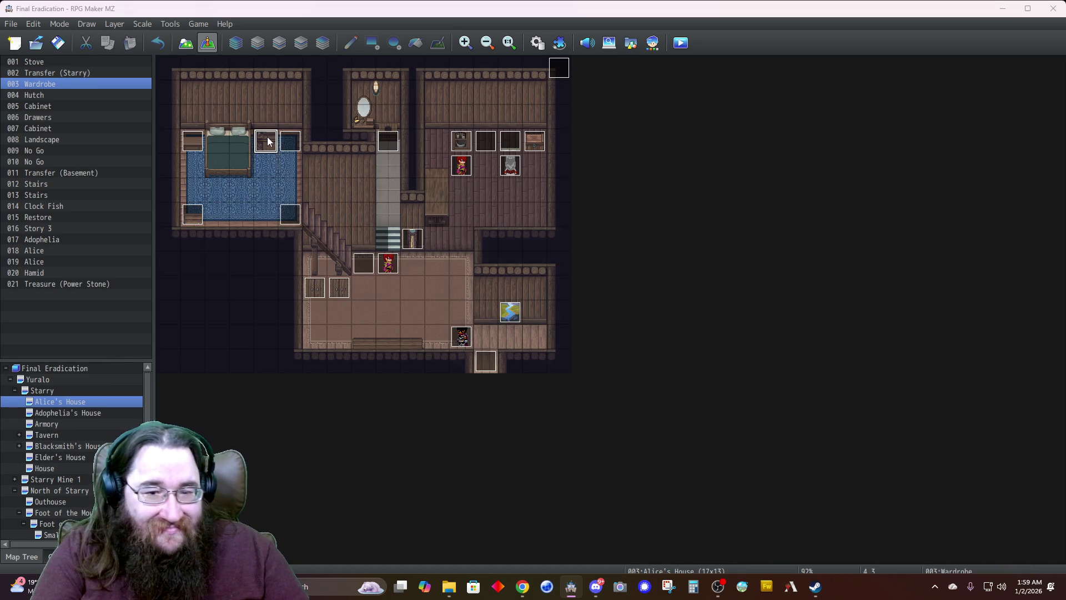
pyautogui.doubleClick(268, 141)
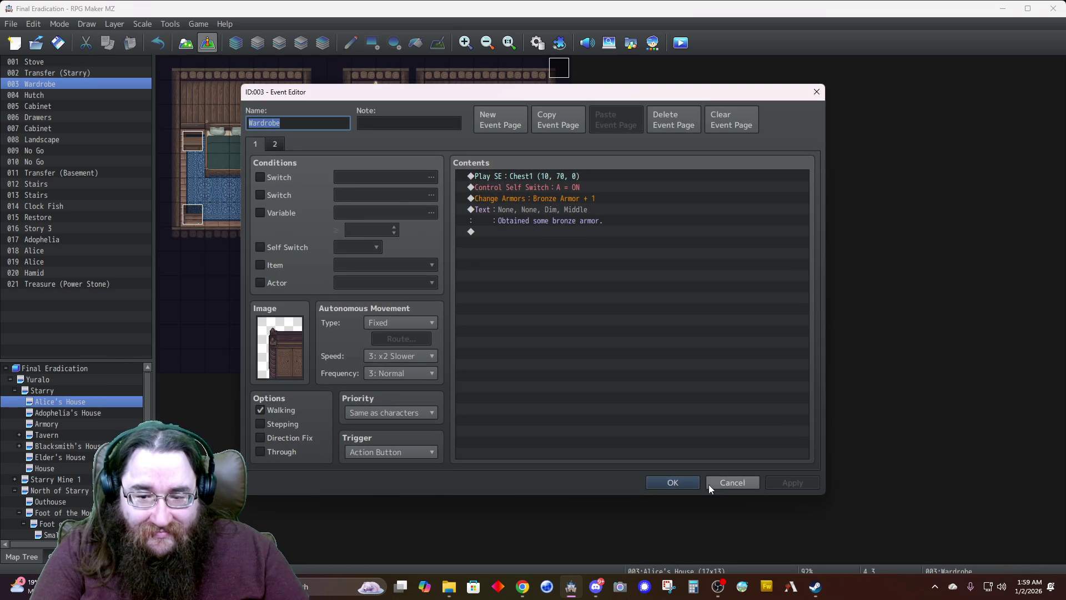
pyautogui.click(707, 483)
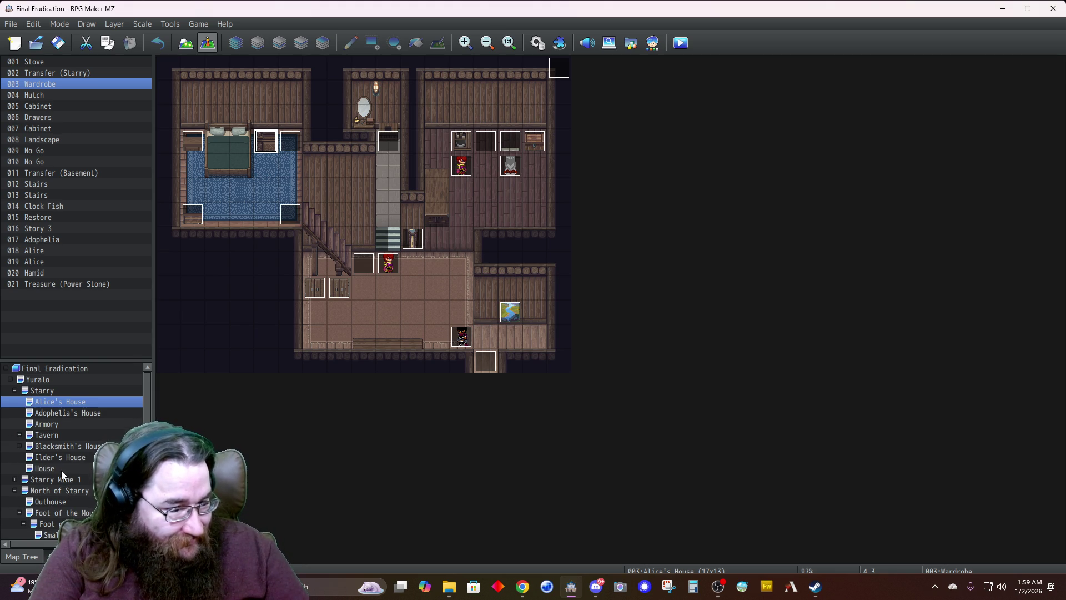
pyautogui.scroll(-4, 62, 471)
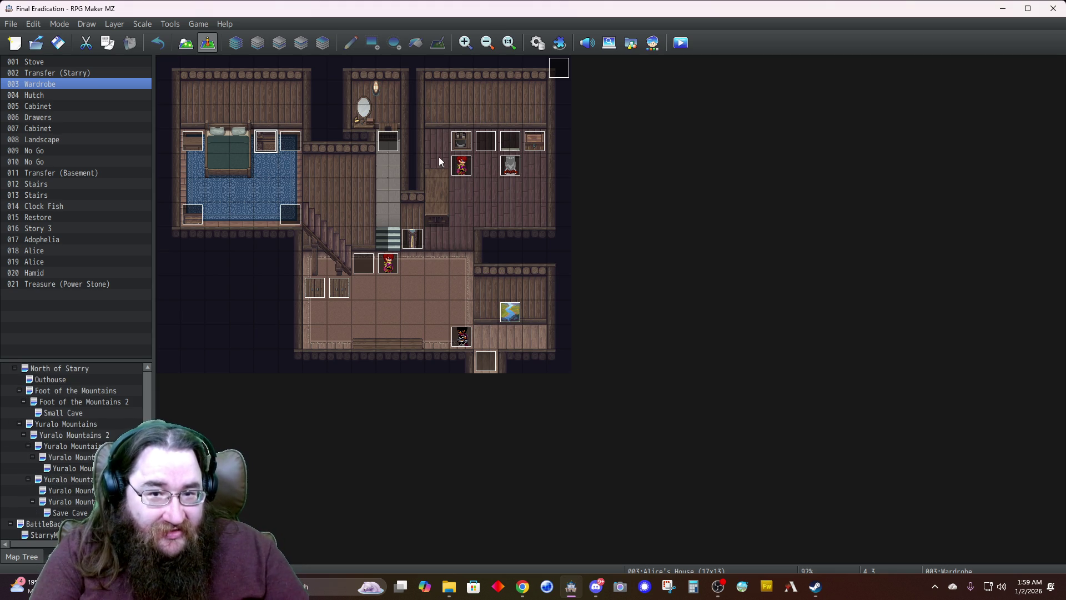
# Open the Database's Animations section and preview the Slash Fire animation
pyautogui.click(537, 43)
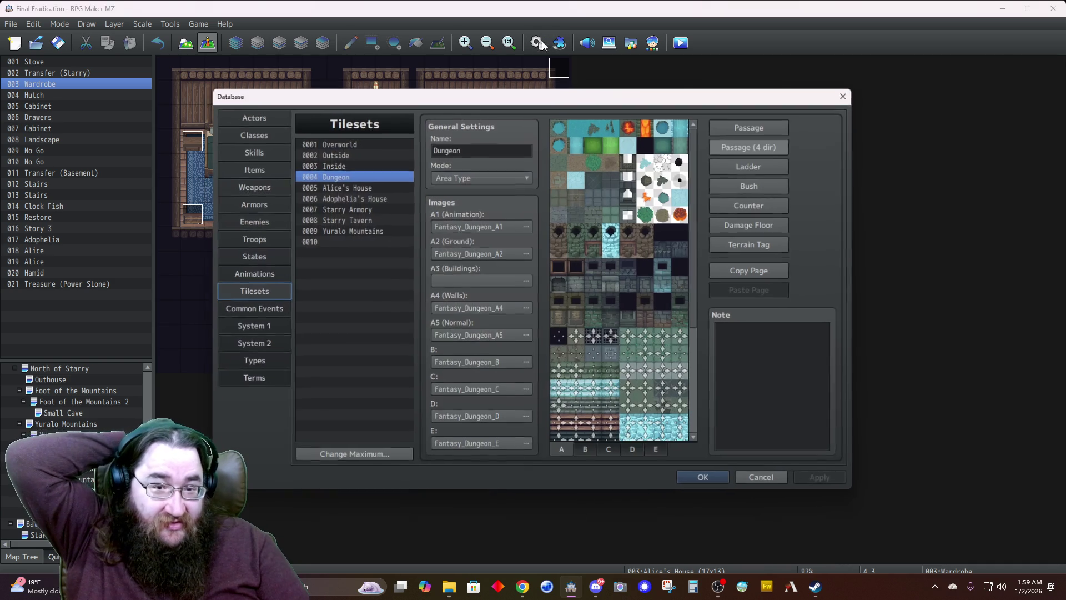
pyautogui.click(257, 276)
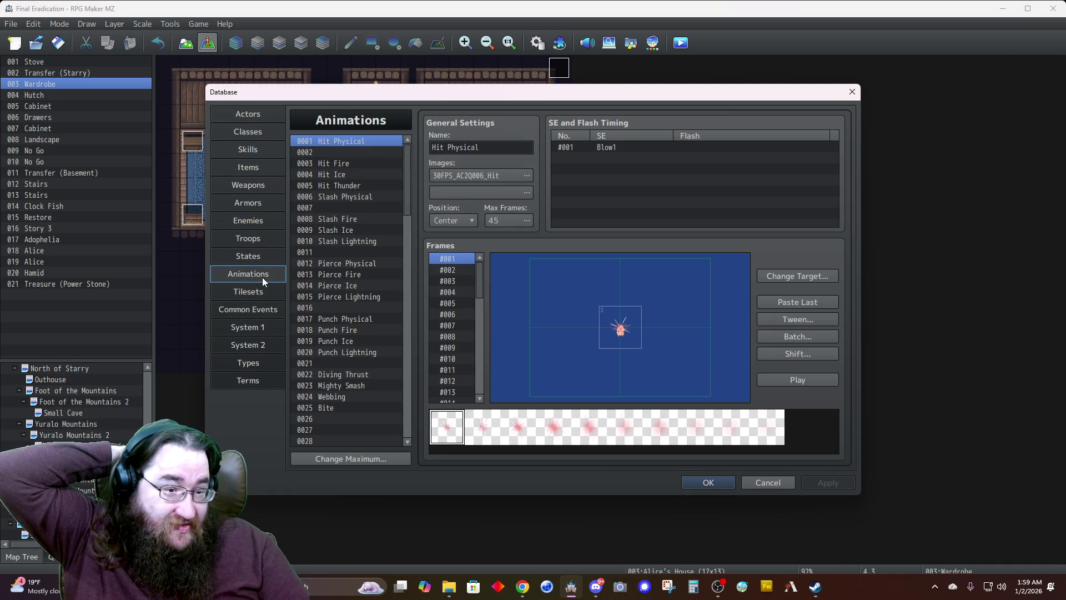
pyautogui.click(314, 273)
pyautogui.click(322, 220)
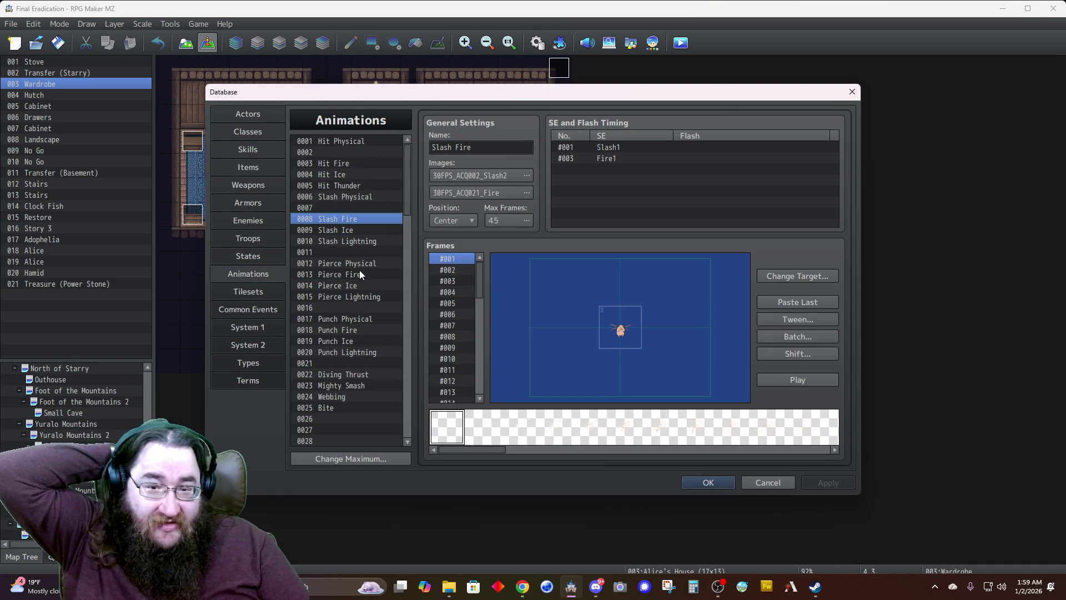
pyautogui.click(785, 379)
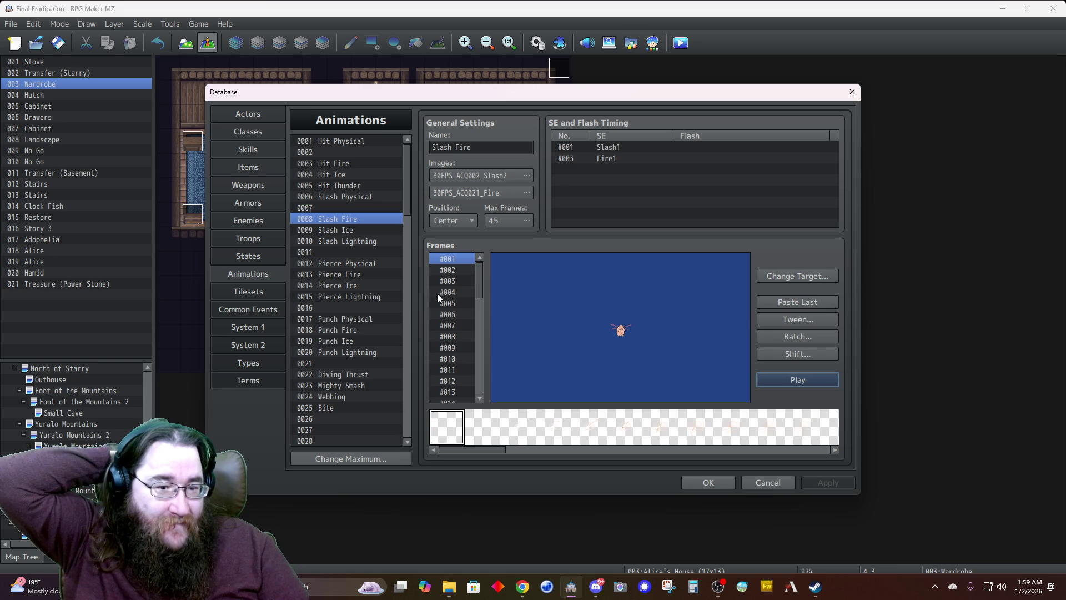
# Preview the Diving Thrust animation, then the Pollen animation
pyautogui.scroll(-3, 352, 315)
pyautogui.click(352, 285)
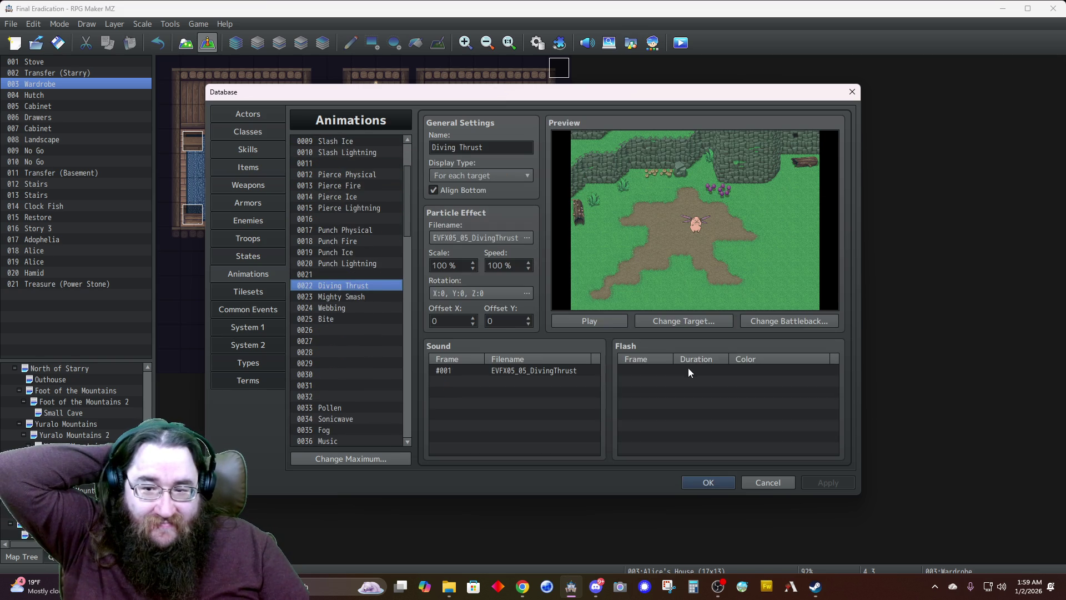
pyautogui.click(612, 321)
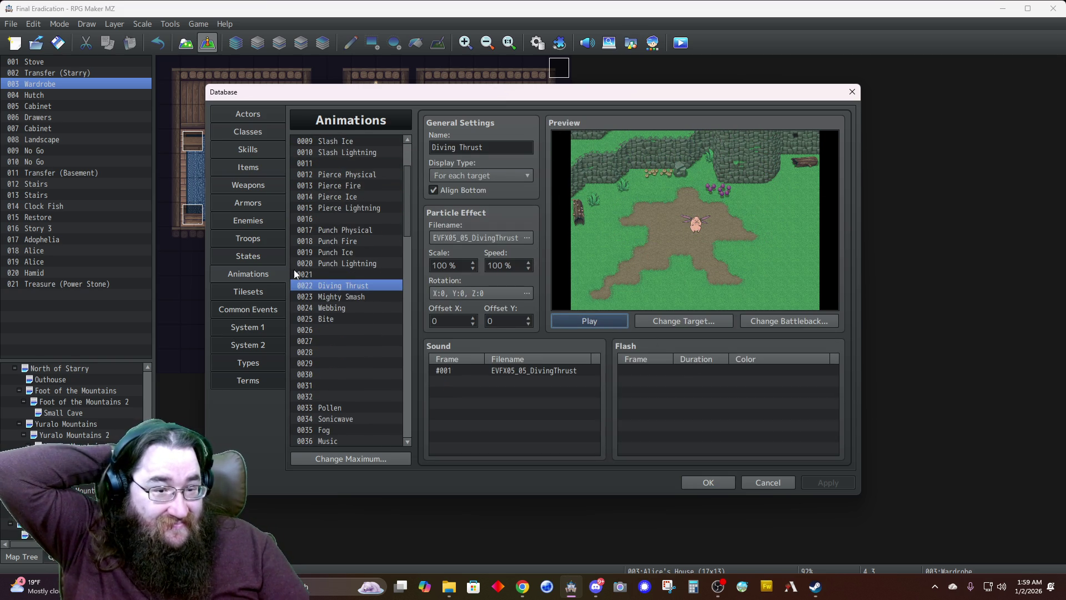
pyautogui.click(345, 205)
pyautogui.scroll(-2, 332, 235)
pyautogui.scroll(-1, 332, 235)
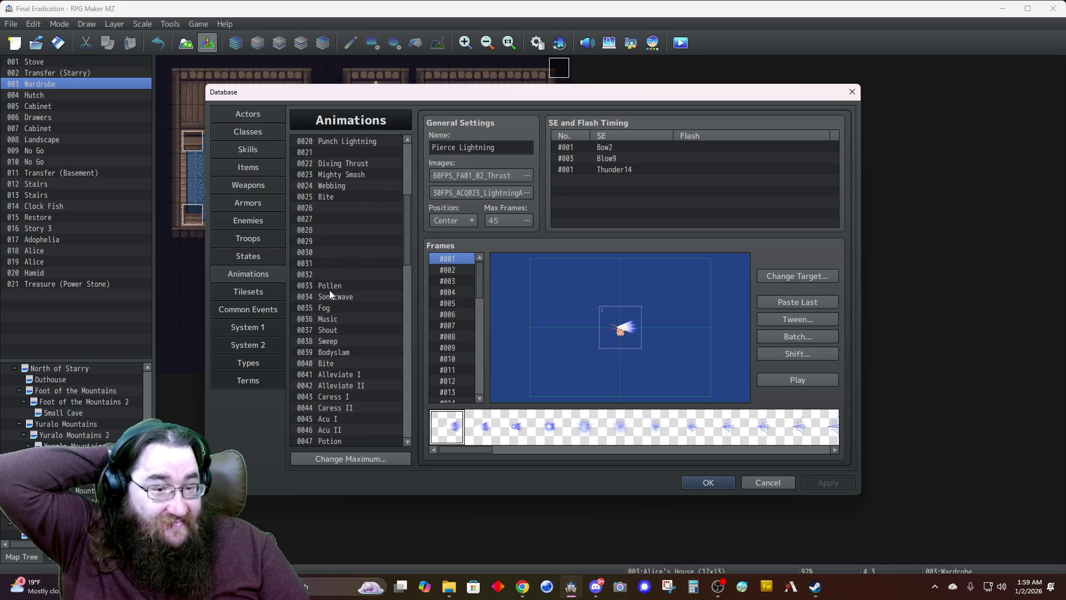
pyautogui.click(323, 285)
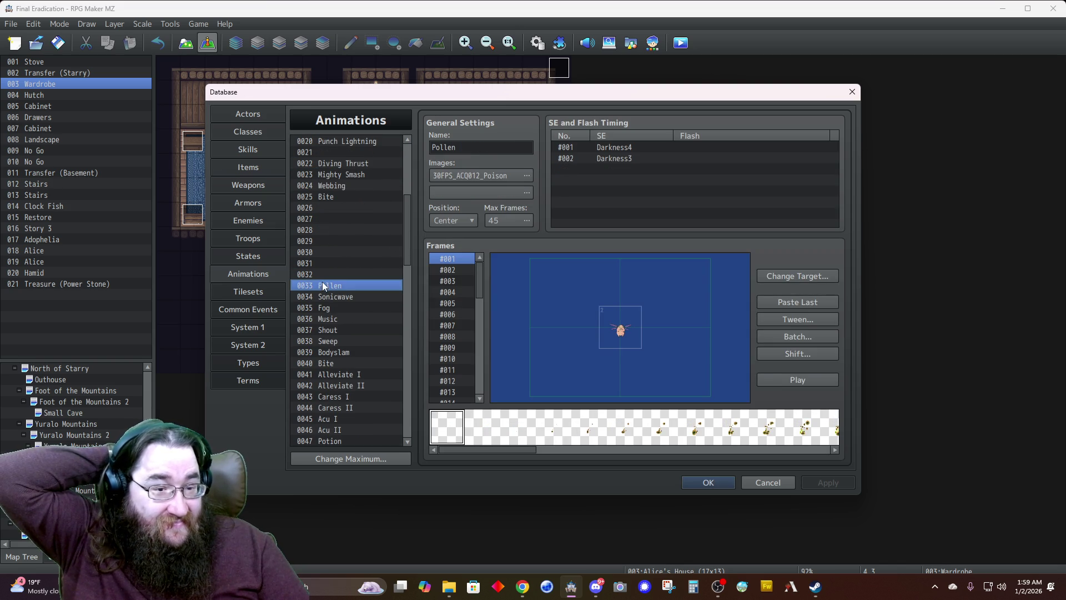
pyautogui.click(769, 381)
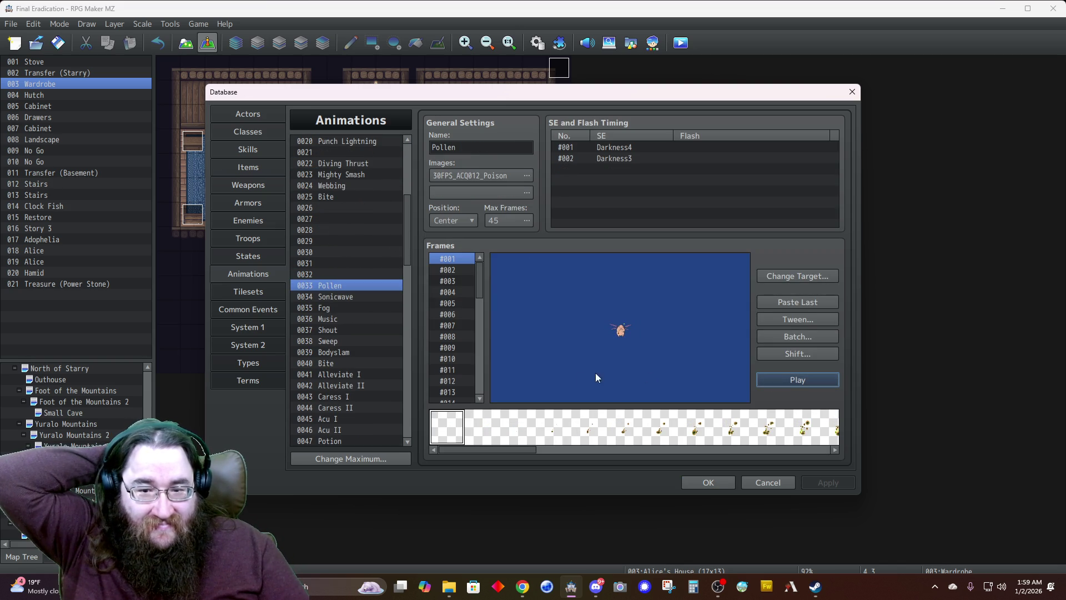
# Assign Darkness4 to Pollen's frame-1 sound cue and Darkness3 to its frame-2 cue
pyautogui.doubleClick(615, 149)
pyautogui.click(684, 124)
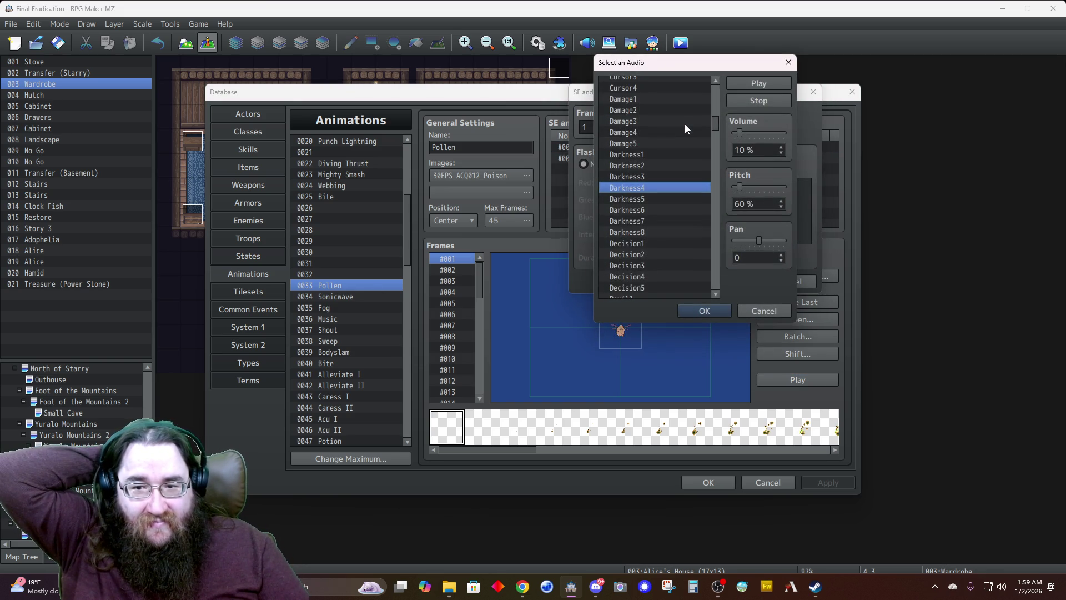
pyautogui.click(704, 311)
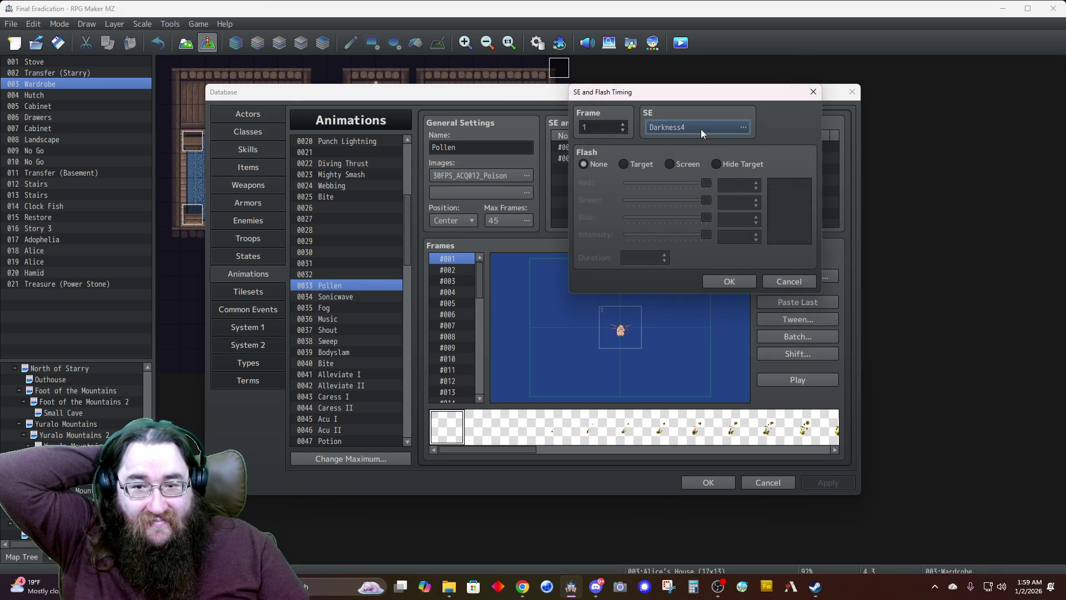
pyautogui.click(731, 281)
pyautogui.doubleClick(648, 161)
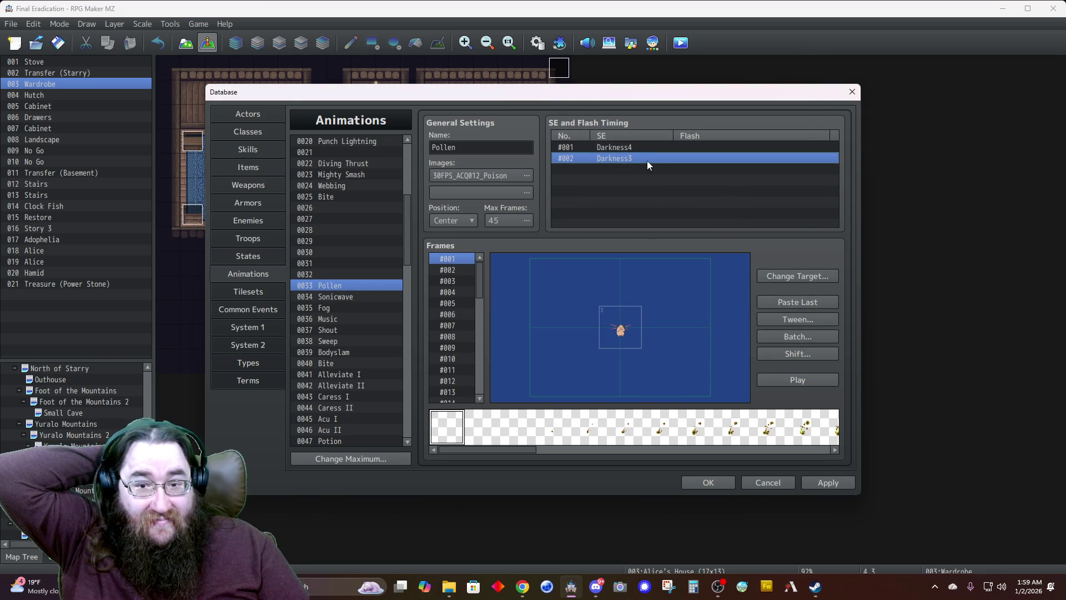
pyautogui.click(672, 131)
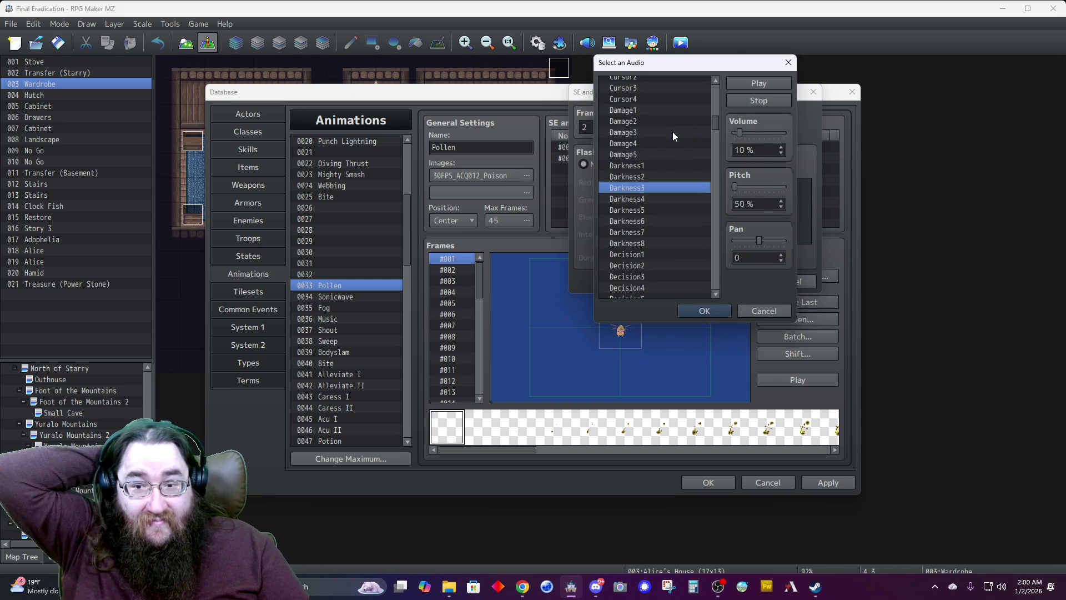
pyautogui.click(700, 307)
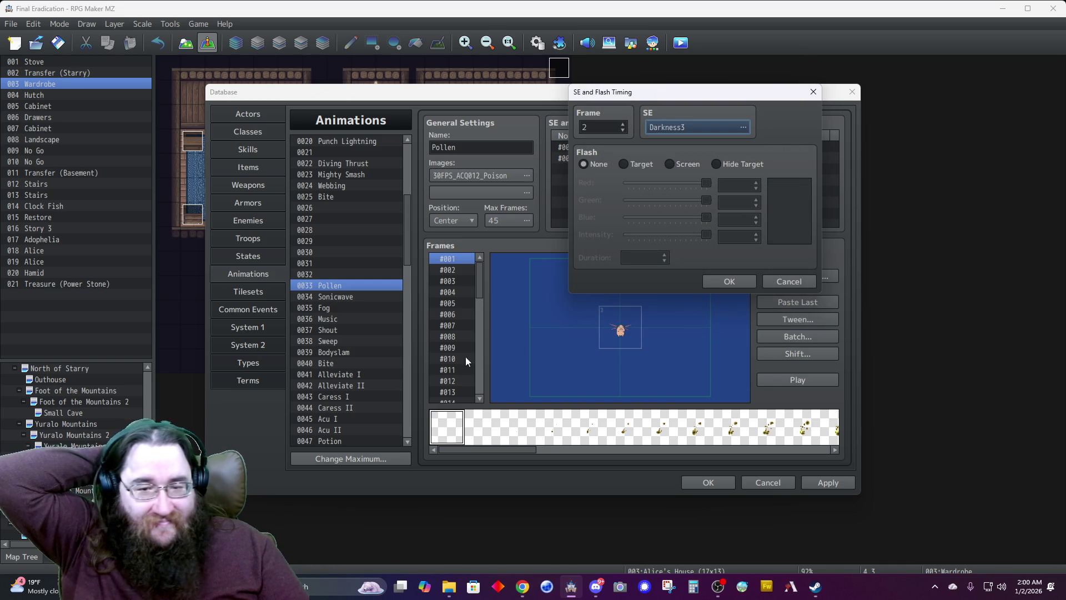
pyautogui.click(716, 278)
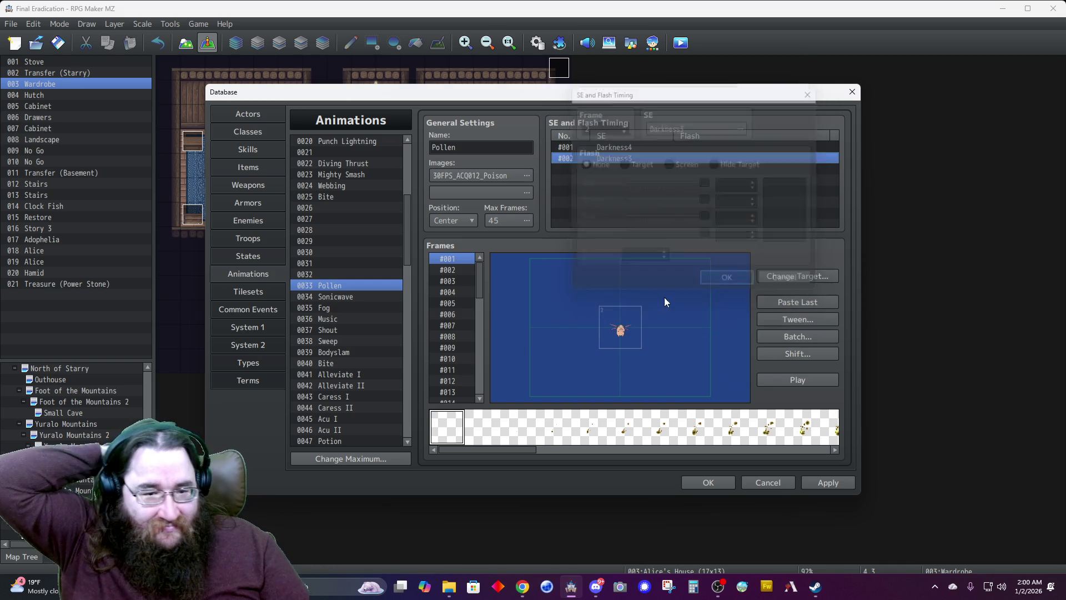
pyautogui.click(314, 318)
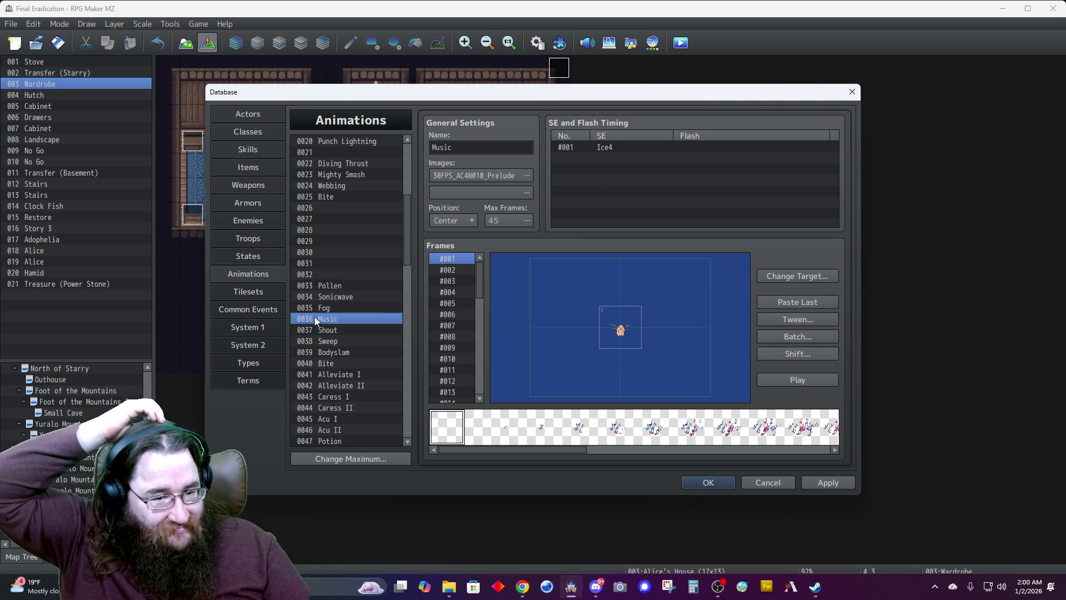
# Preview the Music, Acu I, Acu II and Alleviate I animations, then close the Database
pyautogui.click(780, 380)
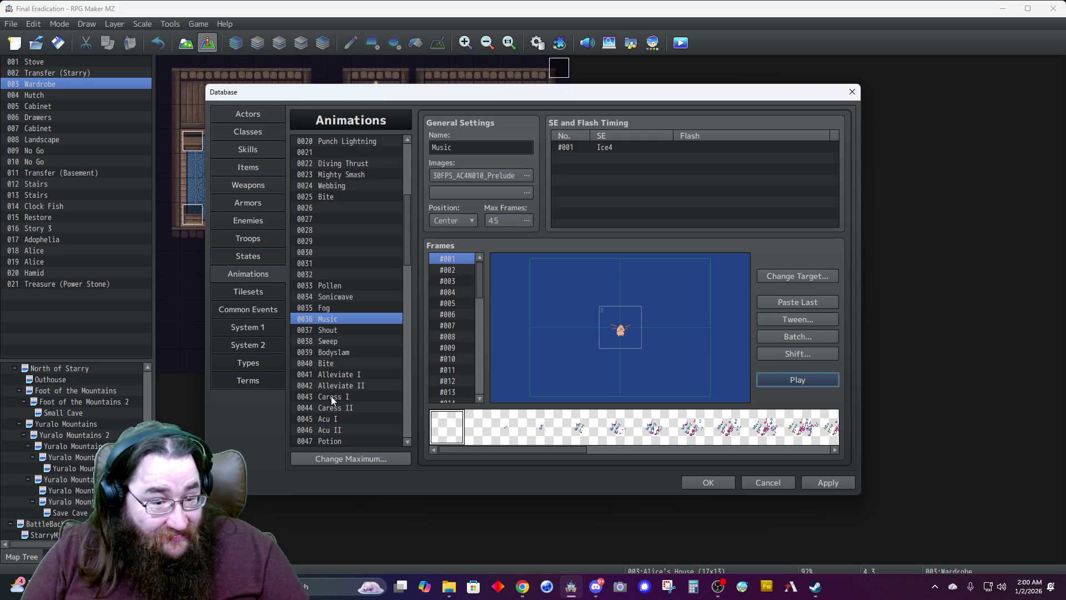
pyautogui.scroll(-1, 337, 431)
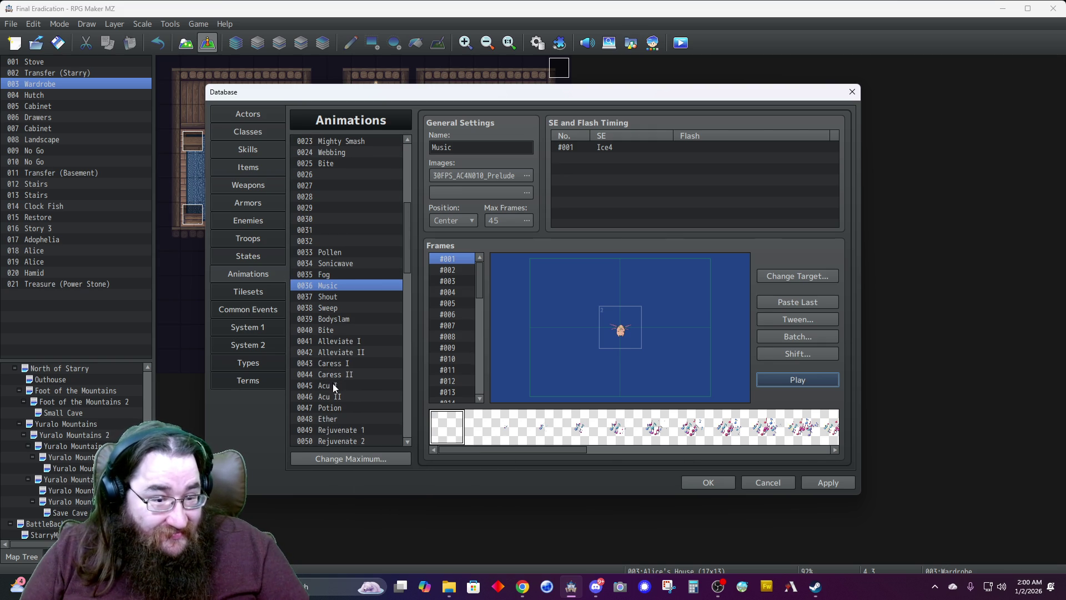
pyautogui.click(334, 385)
pyautogui.click(600, 320)
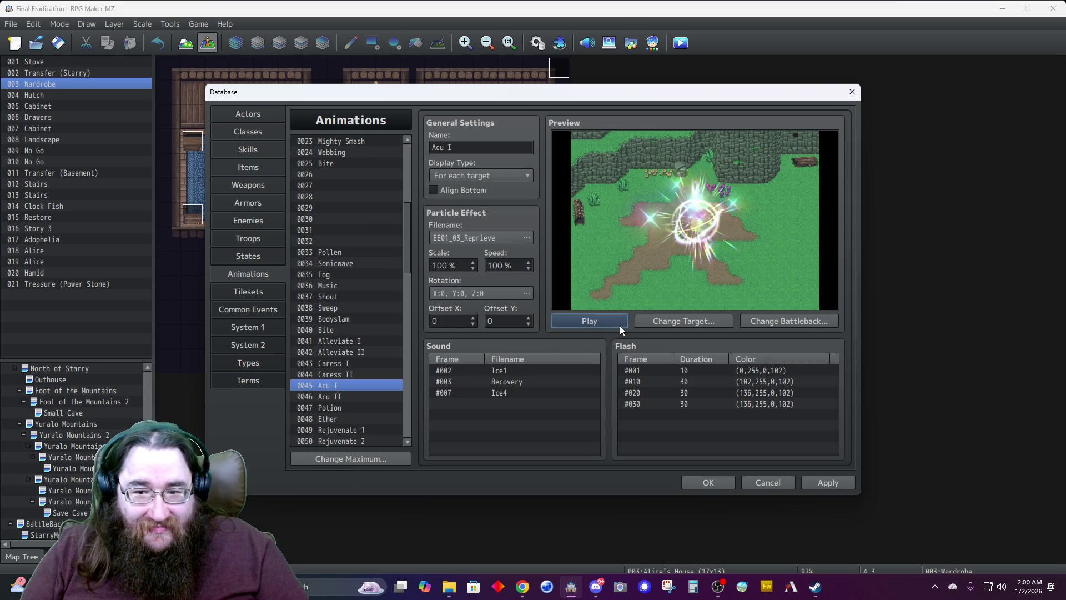
pyautogui.click(395, 395)
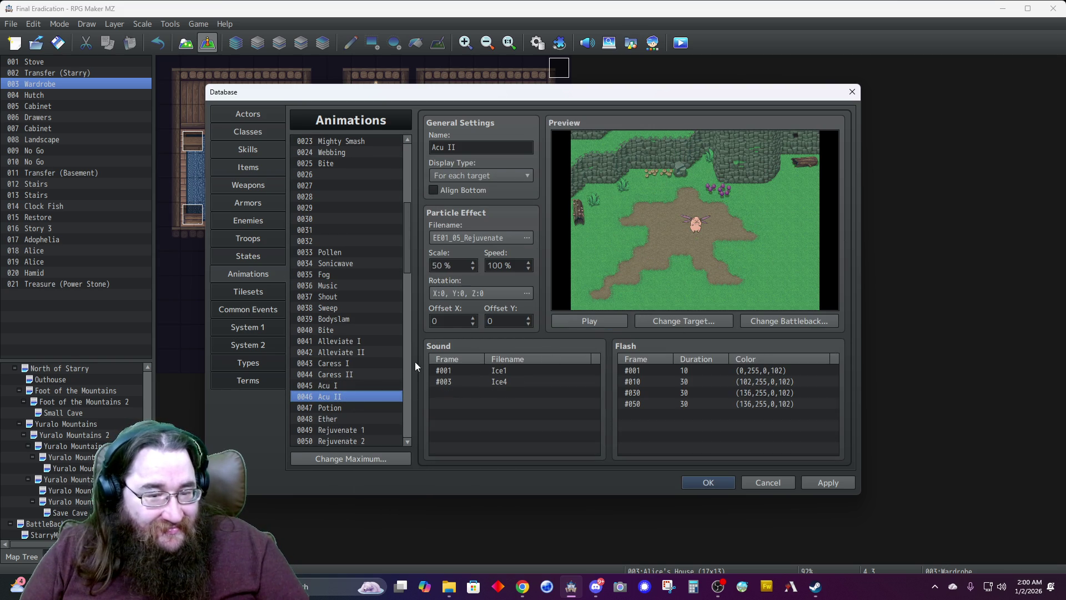
pyautogui.click(588, 321)
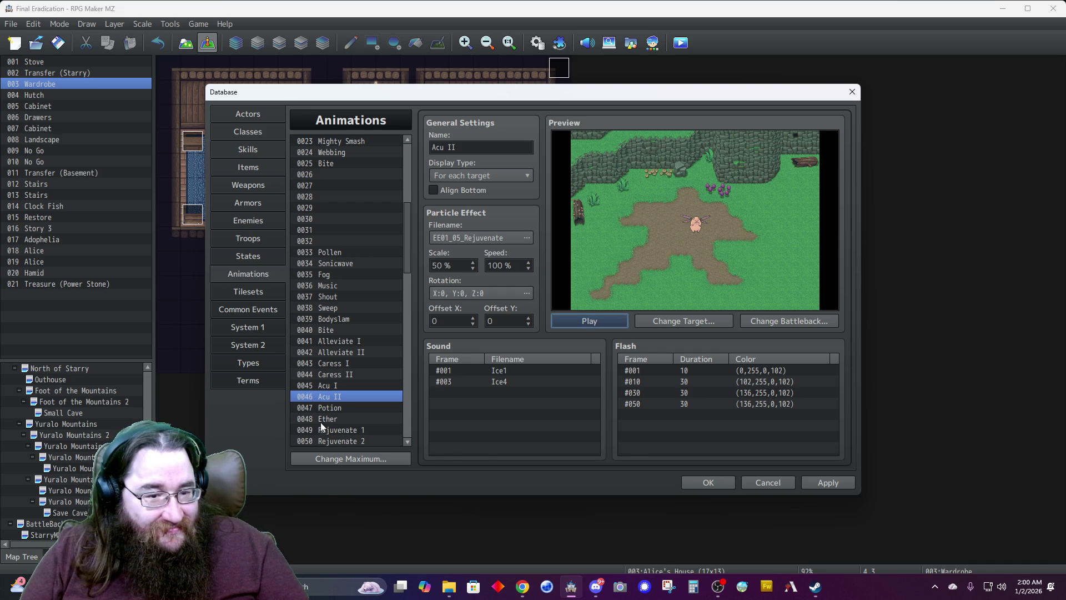
pyautogui.click(341, 342)
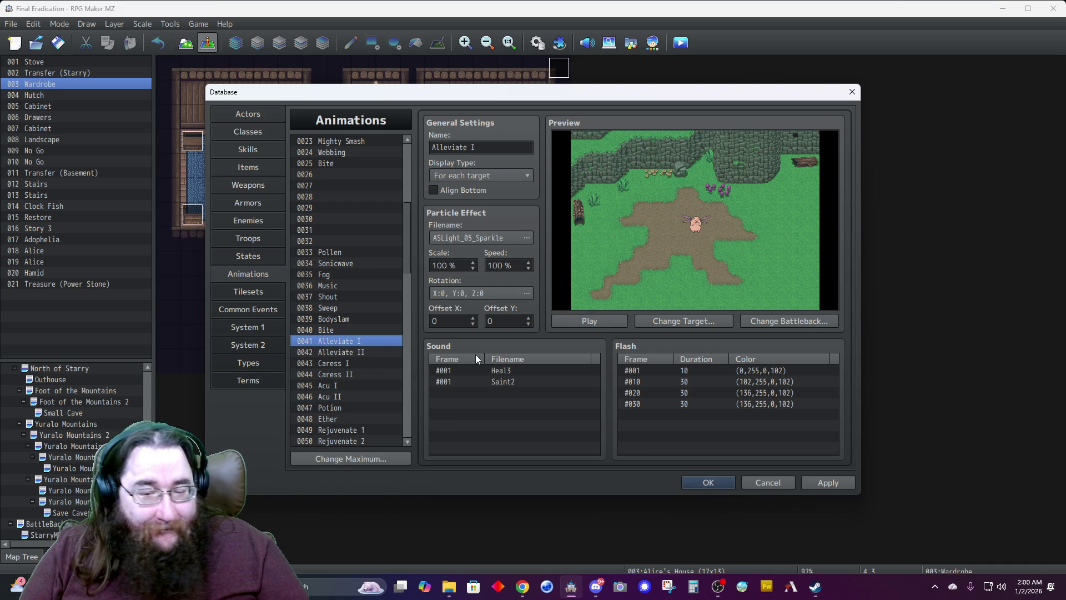
pyautogui.click(597, 321)
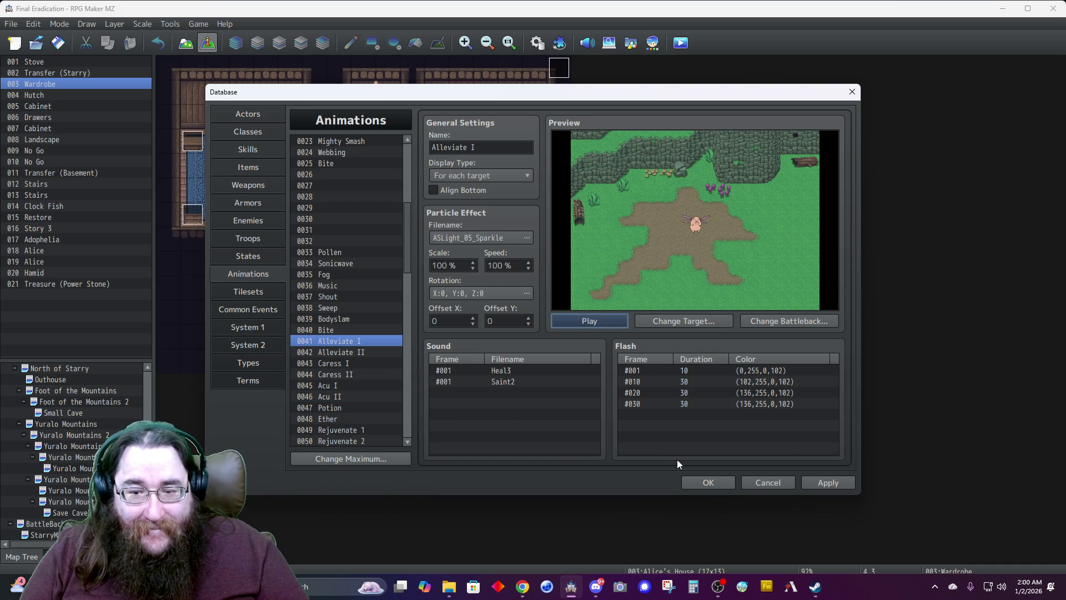
pyautogui.click(697, 481)
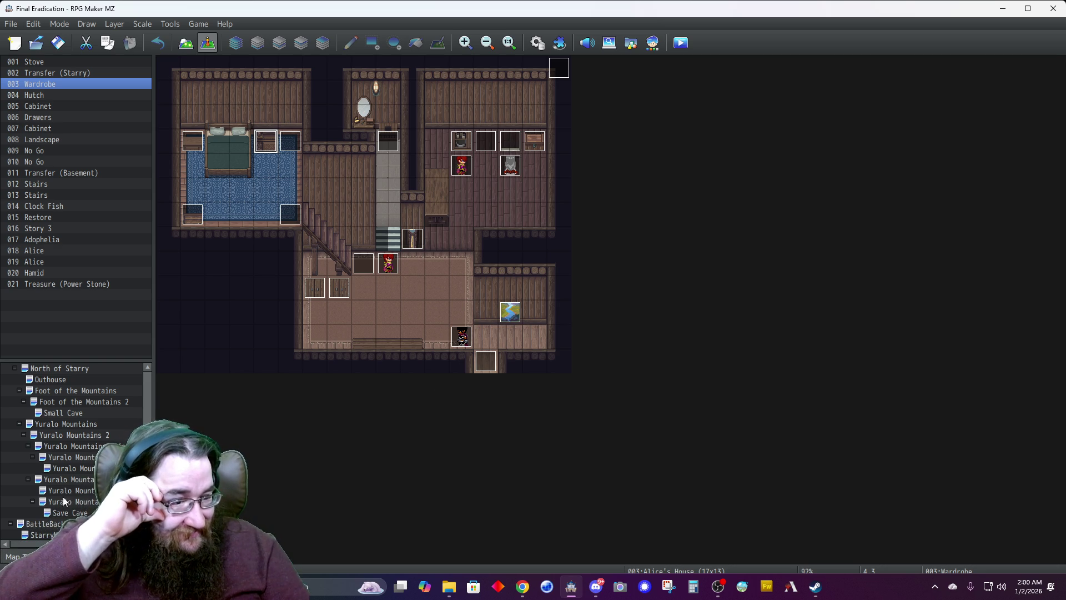
# Load the Yuralo Mountains 2 (triple secret) map and open its treasure chest event
pyautogui.click(70, 468)
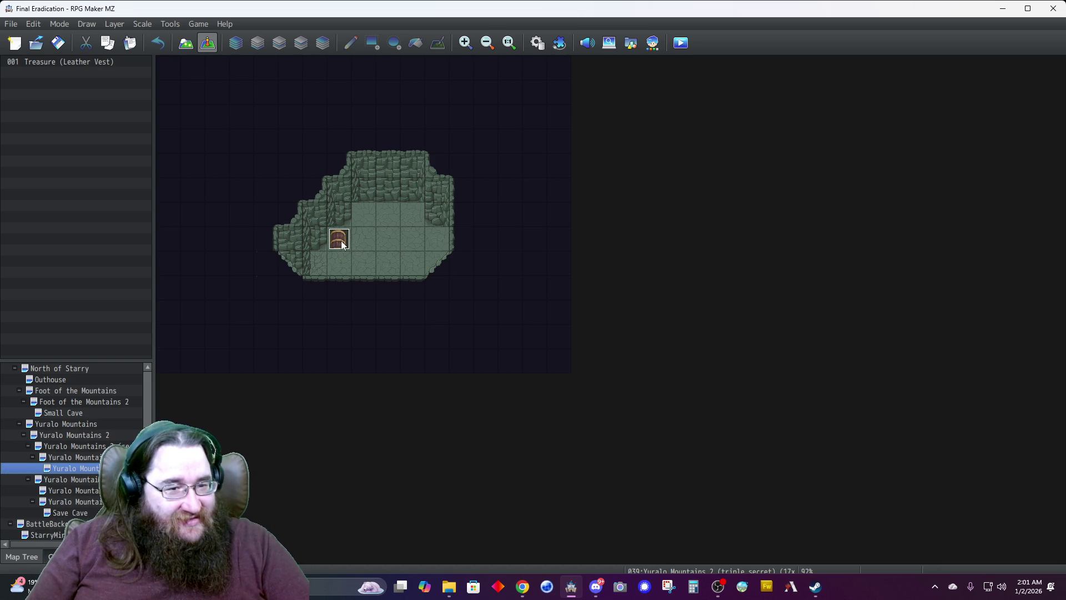
pyautogui.doubleClick(340, 240)
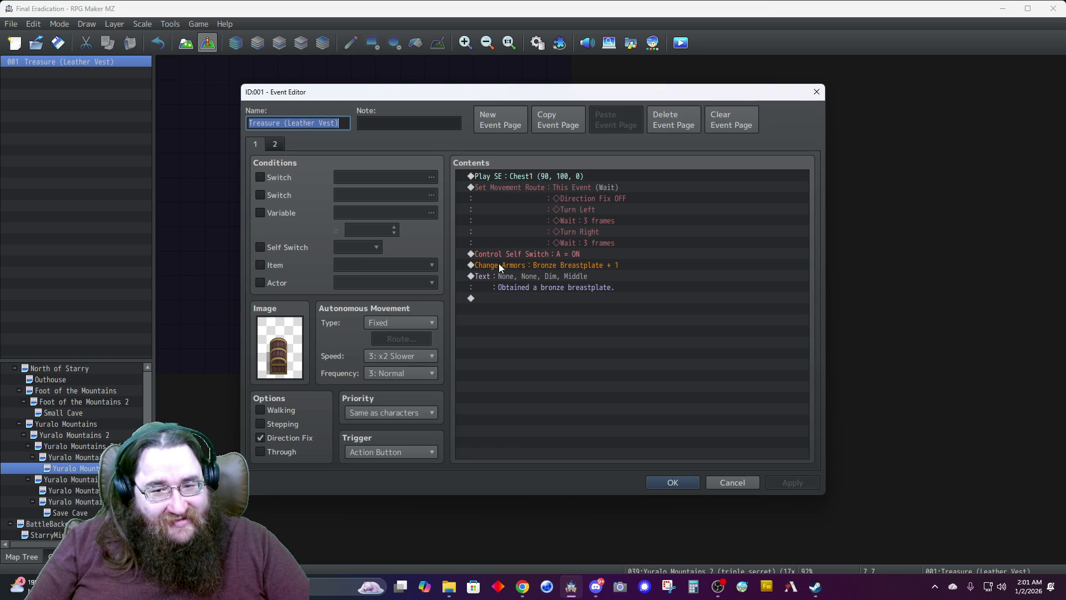
# Swap the chest's Change Armors reward from Bronze Breastplate to 0016 Iron Armor
pyautogui.rightClick(512, 261)
pyautogui.click(572, 282)
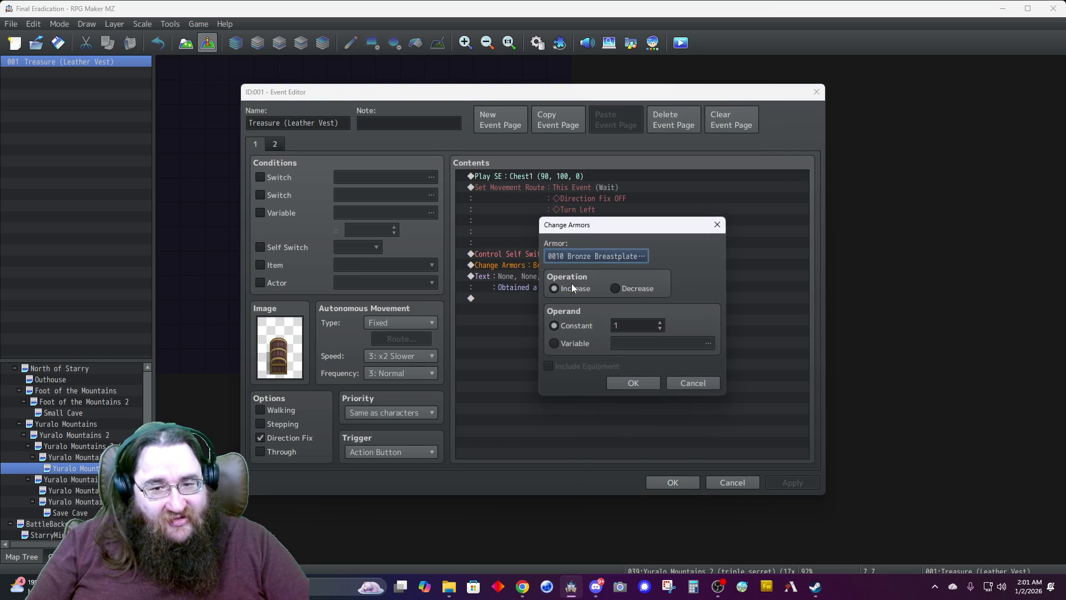
pyautogui.click(609, 254)
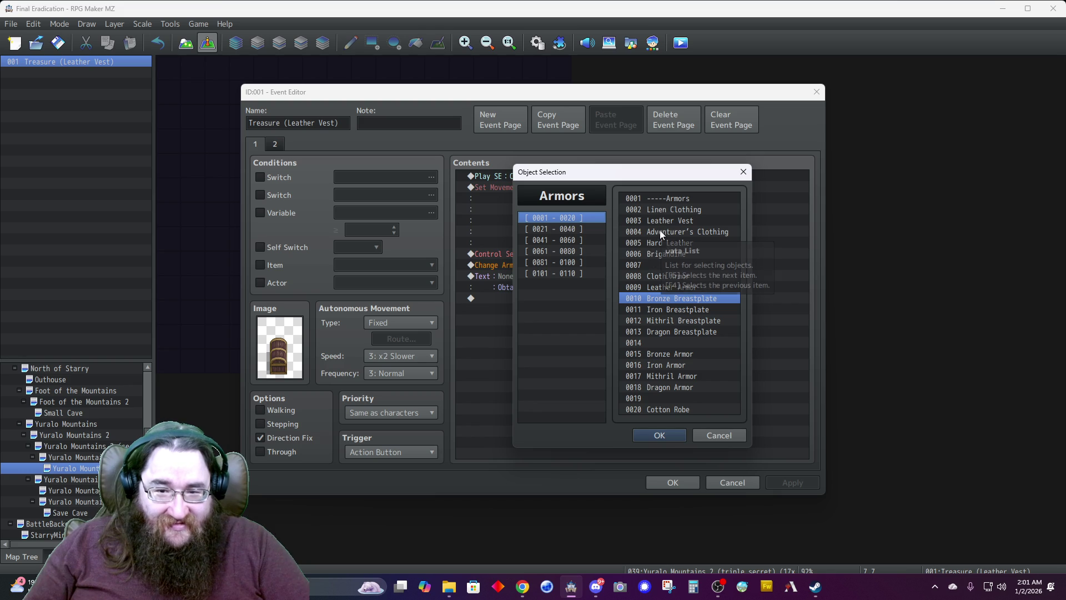
pyautogui.click(649, 365)
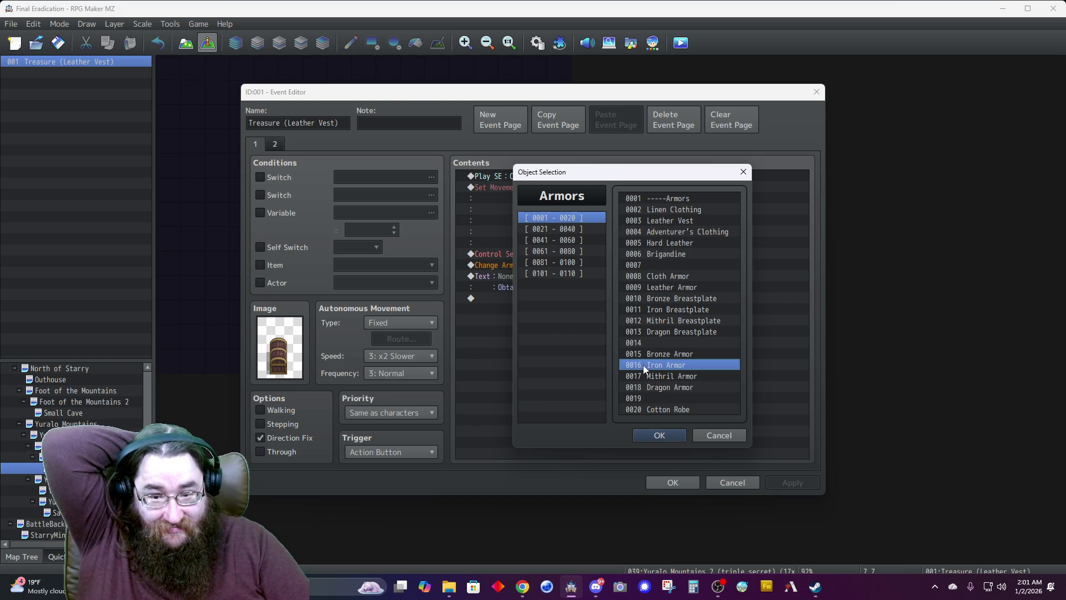
pyautogui.click(659, 435)
pyautogui.click(624, 386)
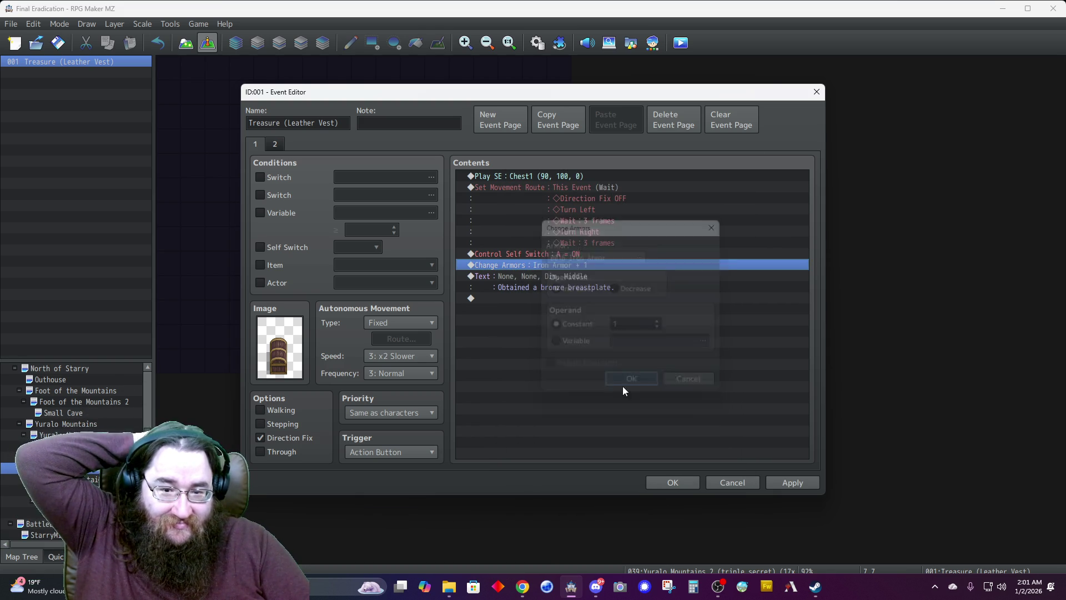
pyautogui.rightClick(558, 279)
pyautogui.click(578, 301)
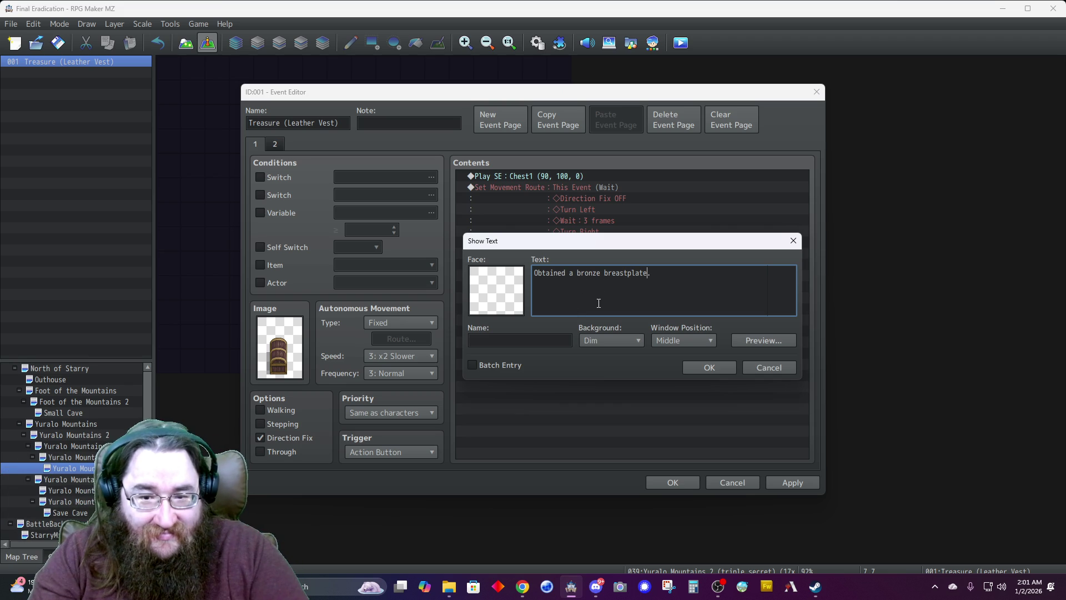
# Rewrite the chest message as 'Obtained some iron armor.' and close the event editor
pyautogui.press('BackSpace')
pyautogui.press('BackSpace')
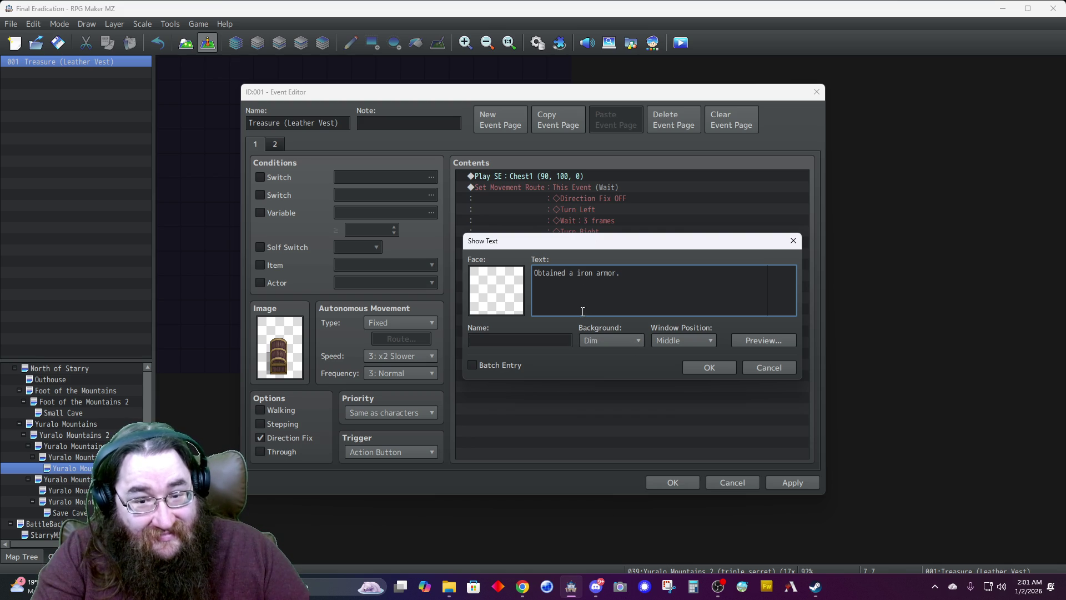
pyautogui.click(698, 367)
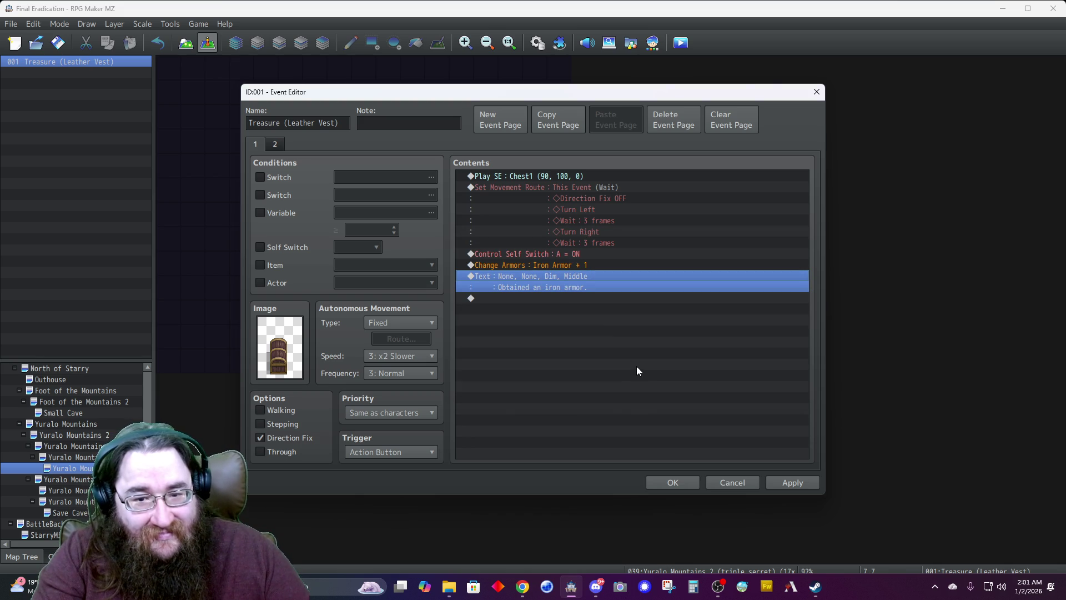
pyautogui.click(545, 288)
pyautogui.rightClick(536, 281)
pyautogui.click(559, 300)
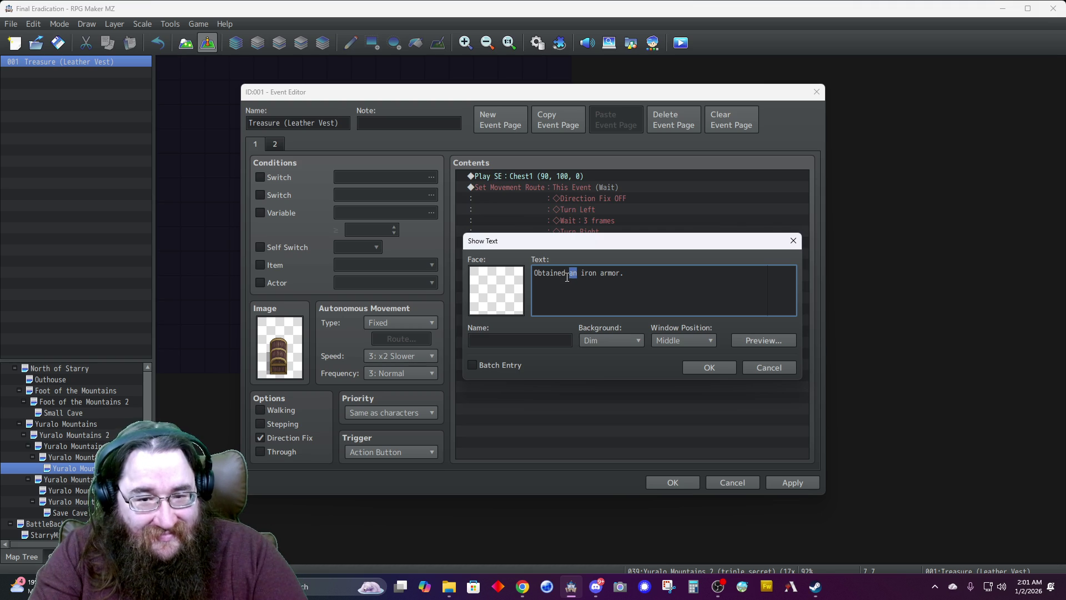
pyautogui.write('some')
pyautogui.click(709, 369)
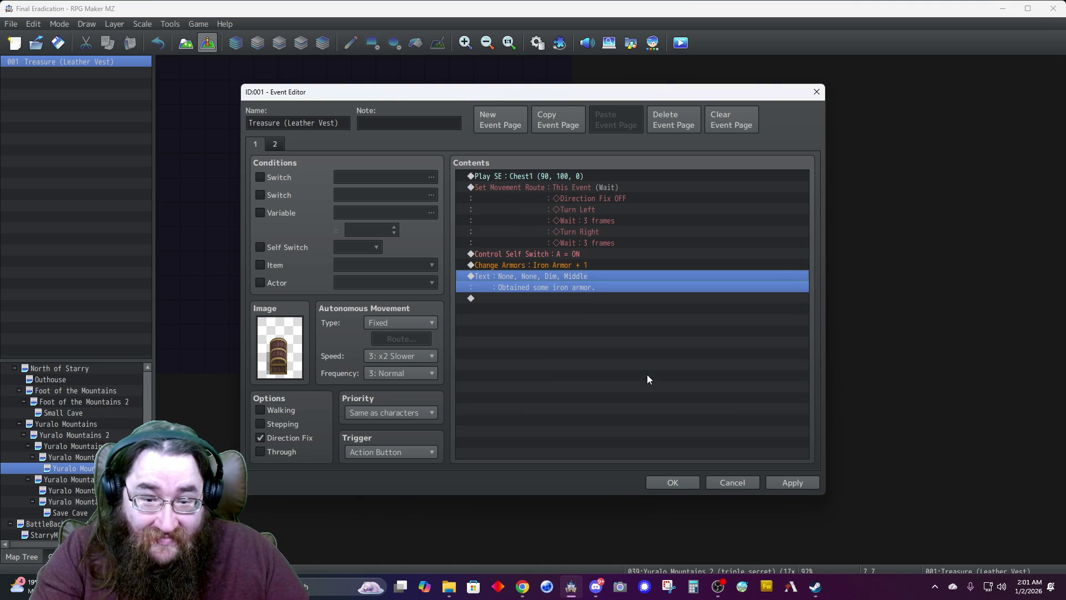
pyautogui.click(674, 483)
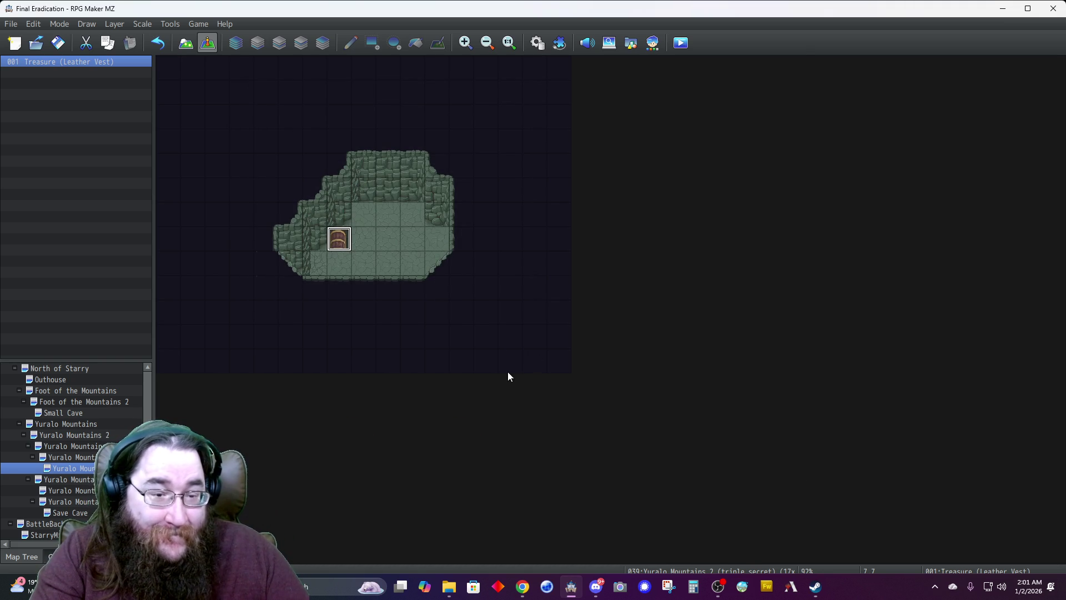
# Create a quick transfer event on the right-edge tile to double secret (7,8), facing right
pyautogui.rightClick(435, 241)
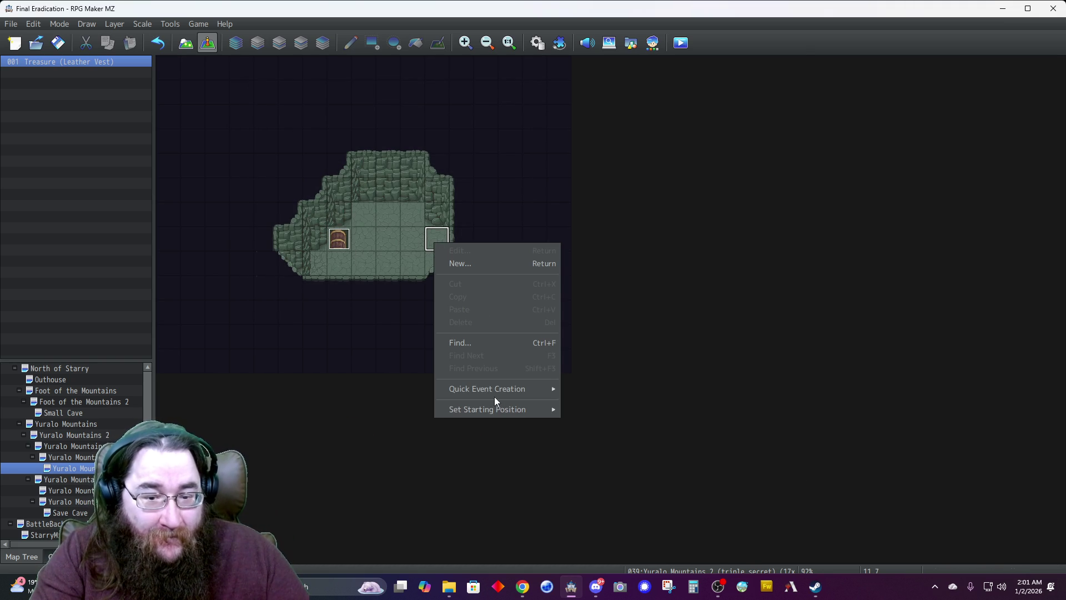
pyautogui.moveTo(502, 388)
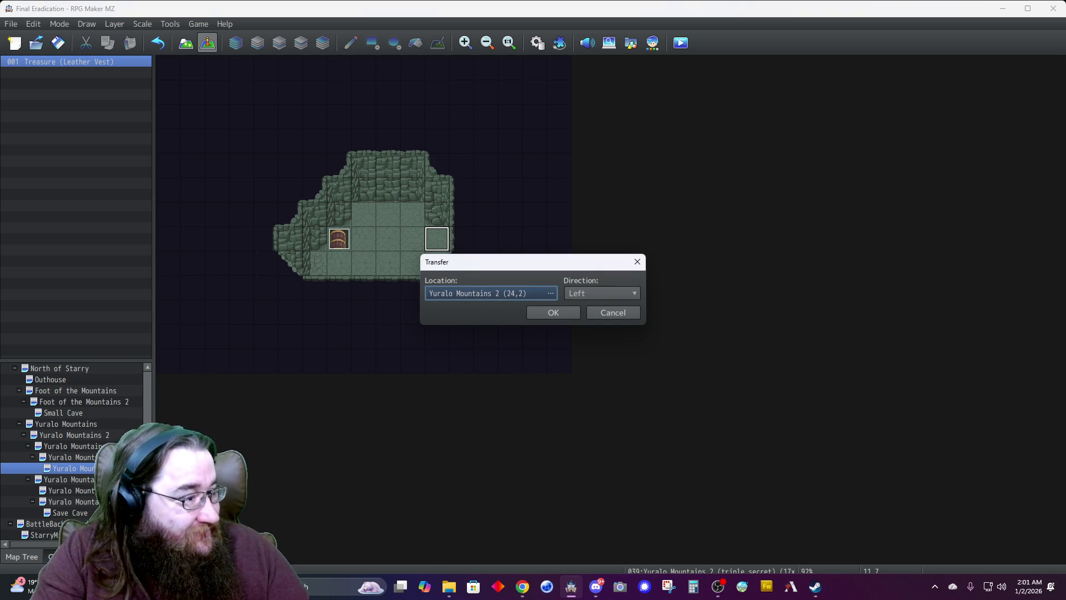
pyautogui.hotkey('alt', 'Tab')
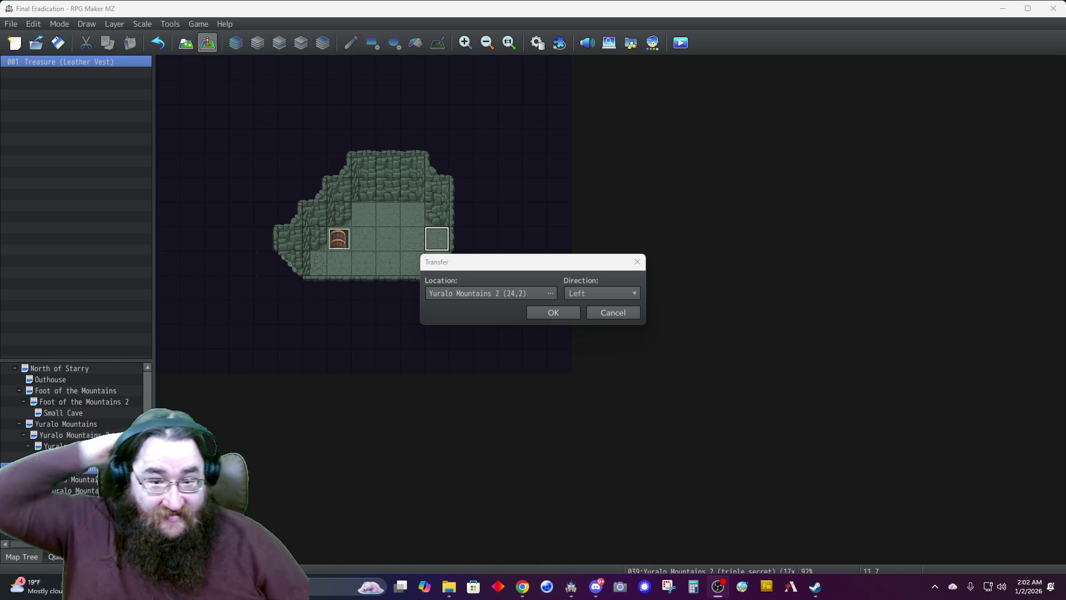
pyautogui.doubleClick(446, 292)
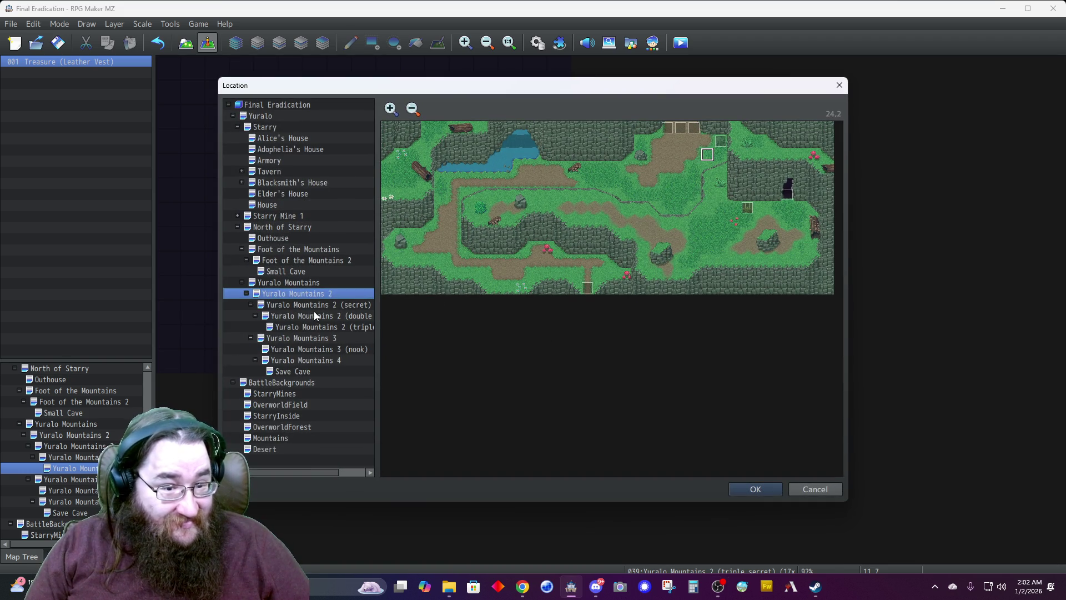
pyautogui.click(316, 315)
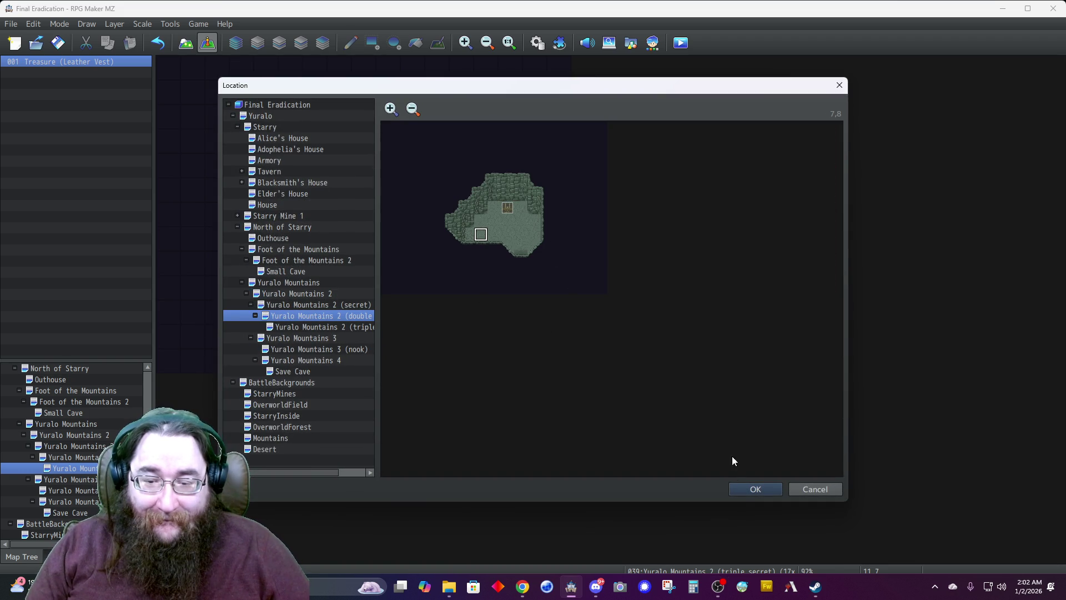
pyautogui.click(744, 491)
pyautogui.click(599, 294)
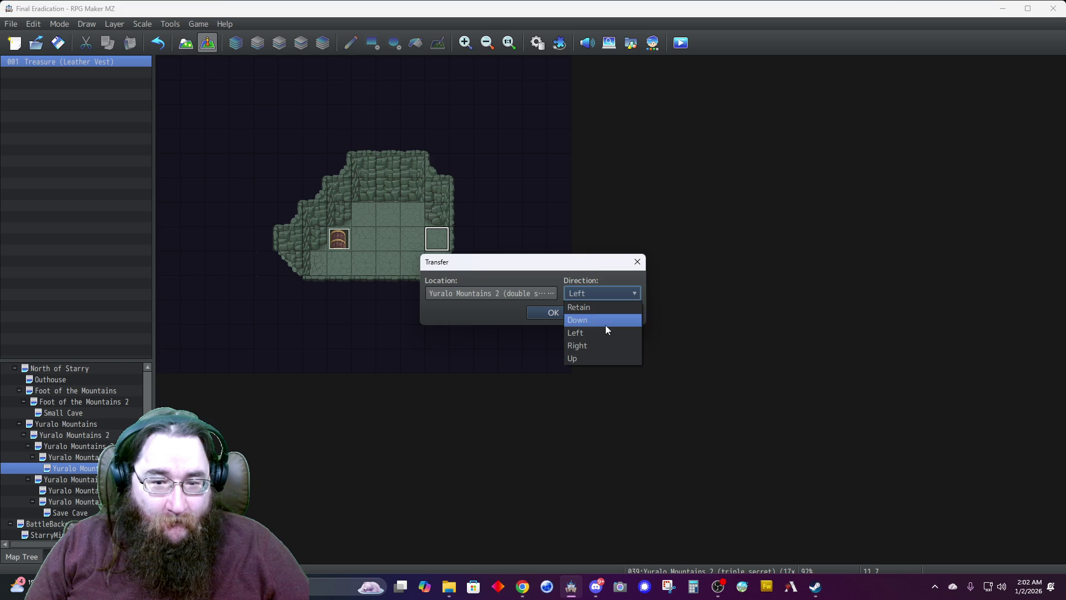
pyautogui.click(604, 346)
pyautogui.click(563, 312)
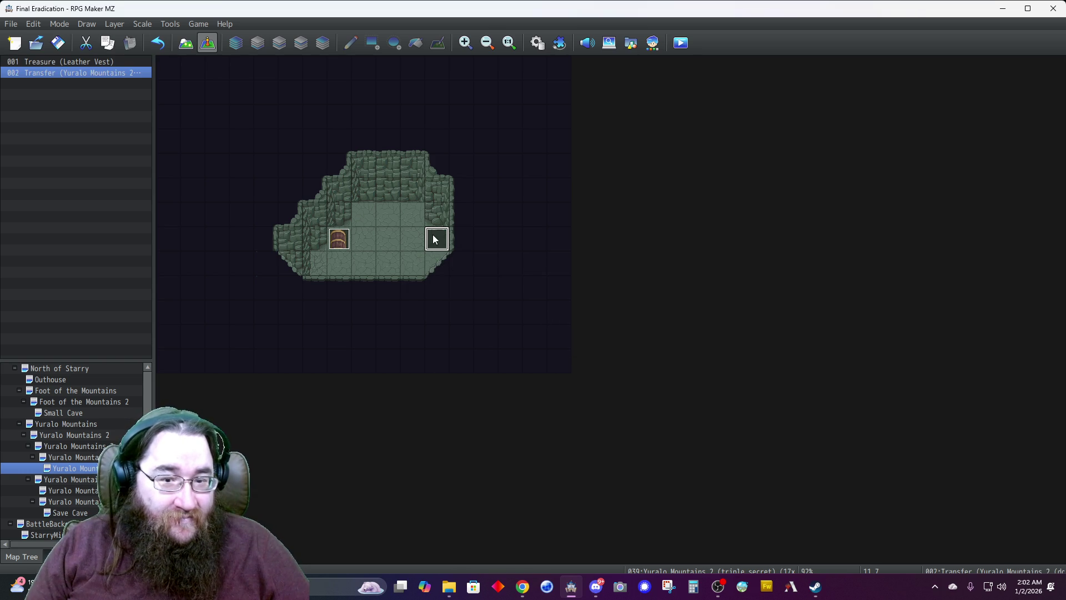
# Remove the transfer event's Play SE command, then bring up the double secret cave map
pyautogui.doubleClick(437, 238)
pyautogui.click(498, 173)
pyautogui.press('Delete')
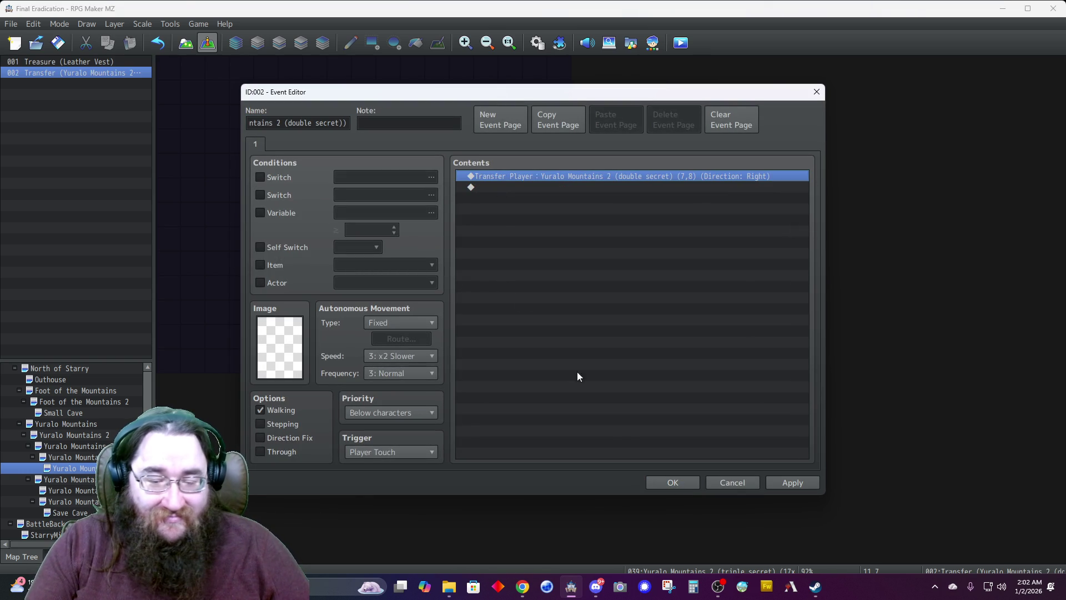
pyautogui.click(660, 477)
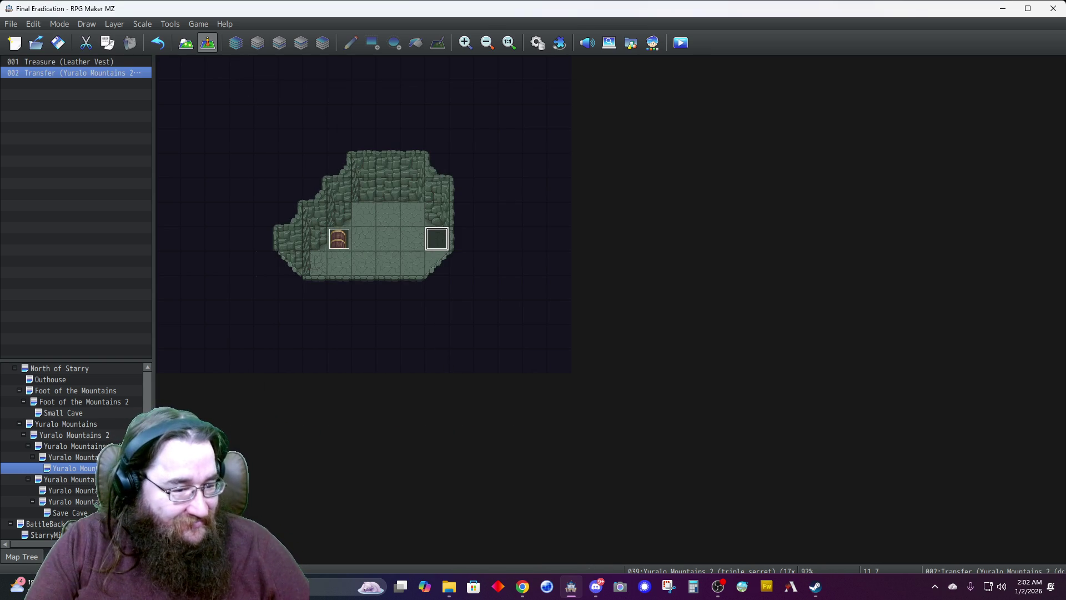
pyautogui.click(85, 458)
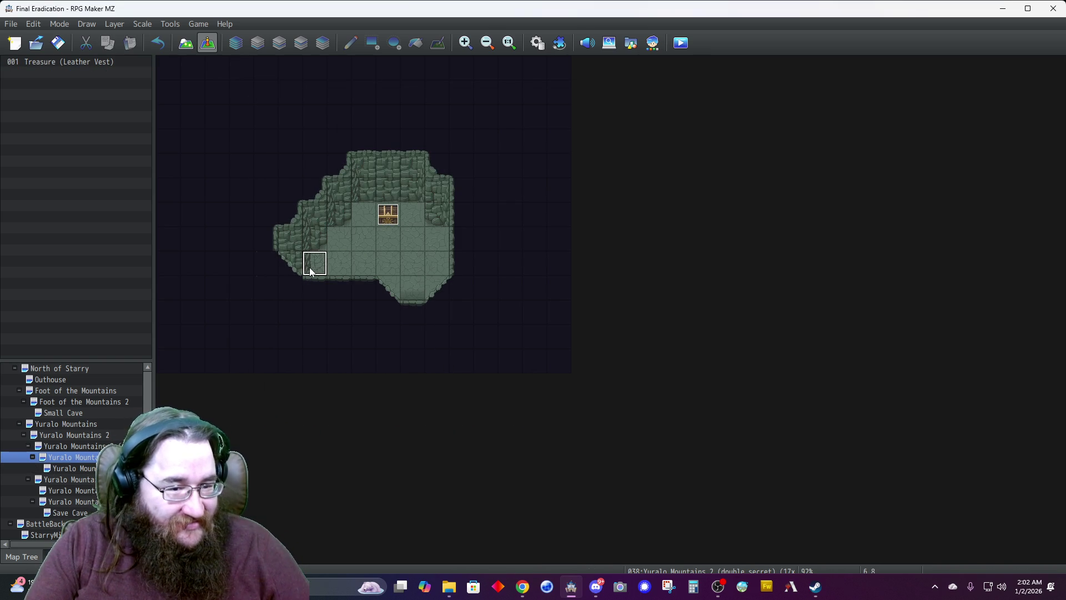
# Add a new event with a Transfer Player to triple secret (10,7), facing left
pyautogui.doubleClick(311, 272)
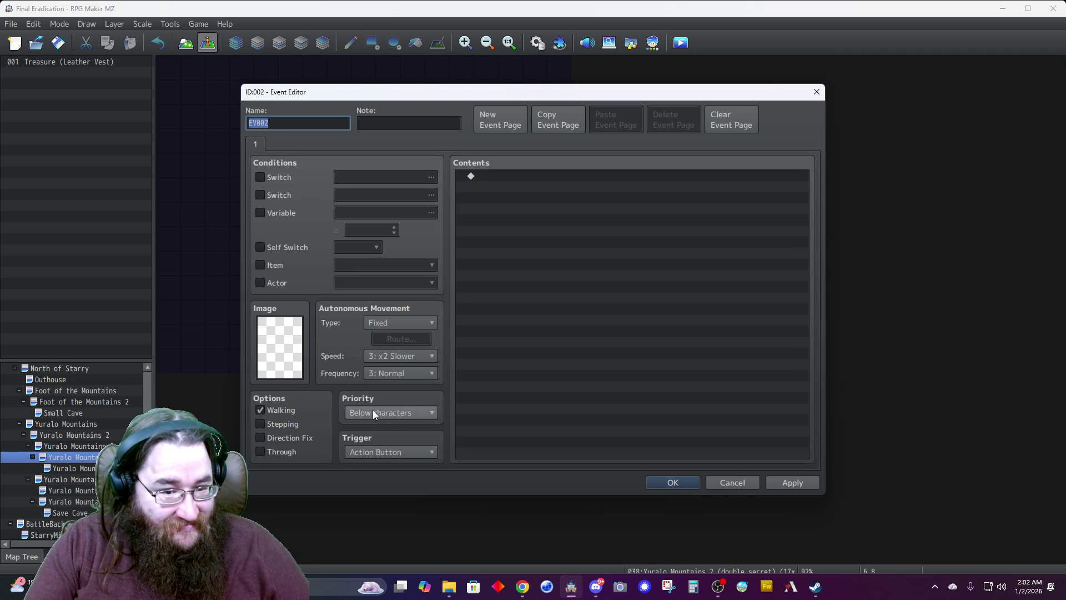
pyautogui.doubleClick(491, 175)
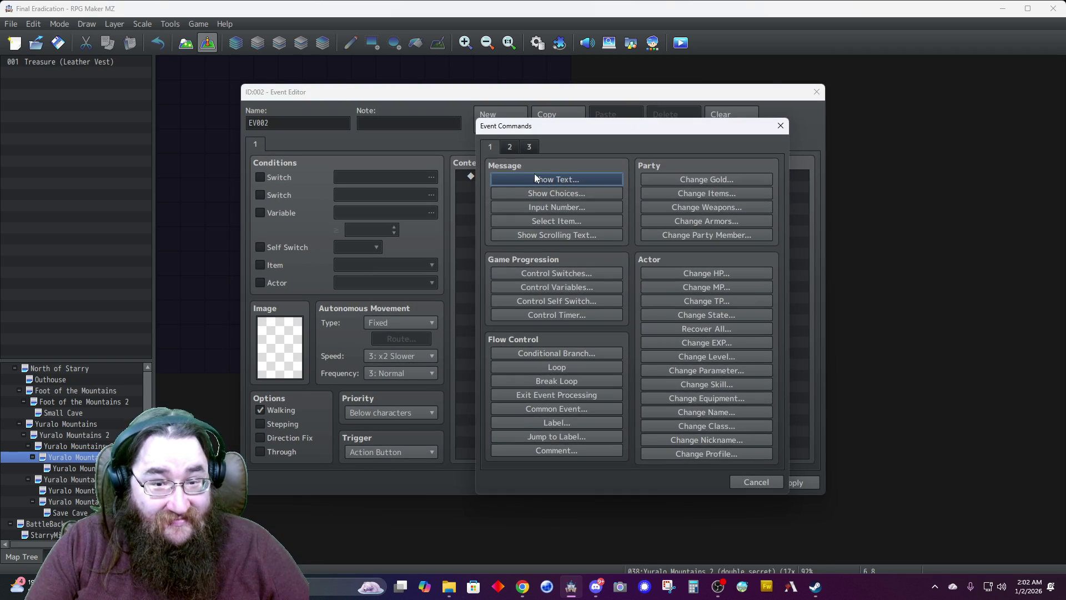
pyautogui.click(509, 147)
pyautogui.click(539, 179)
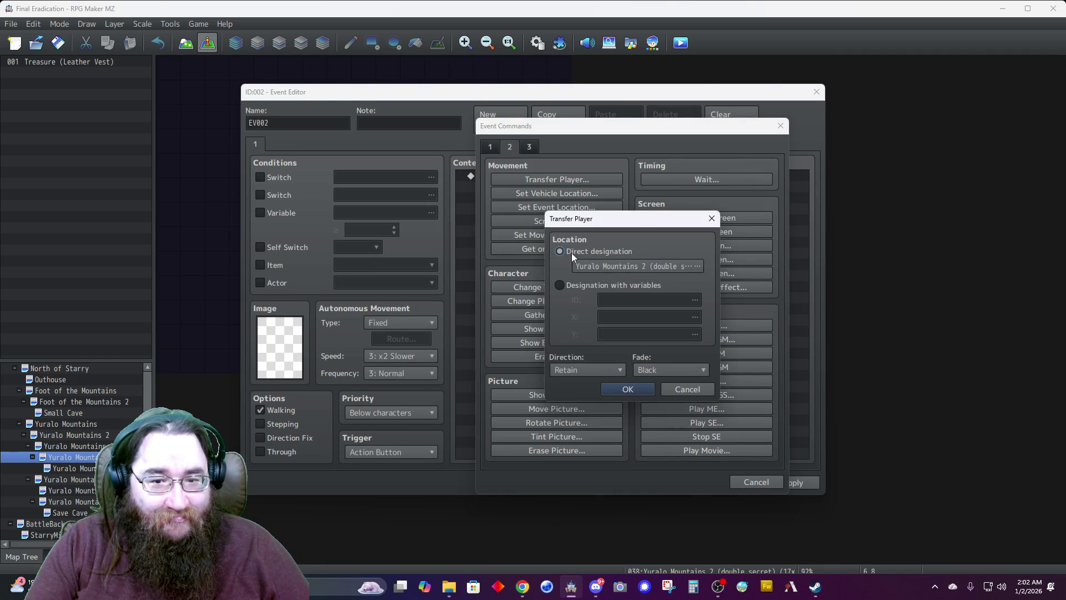
pyautogui.click(589, 266)
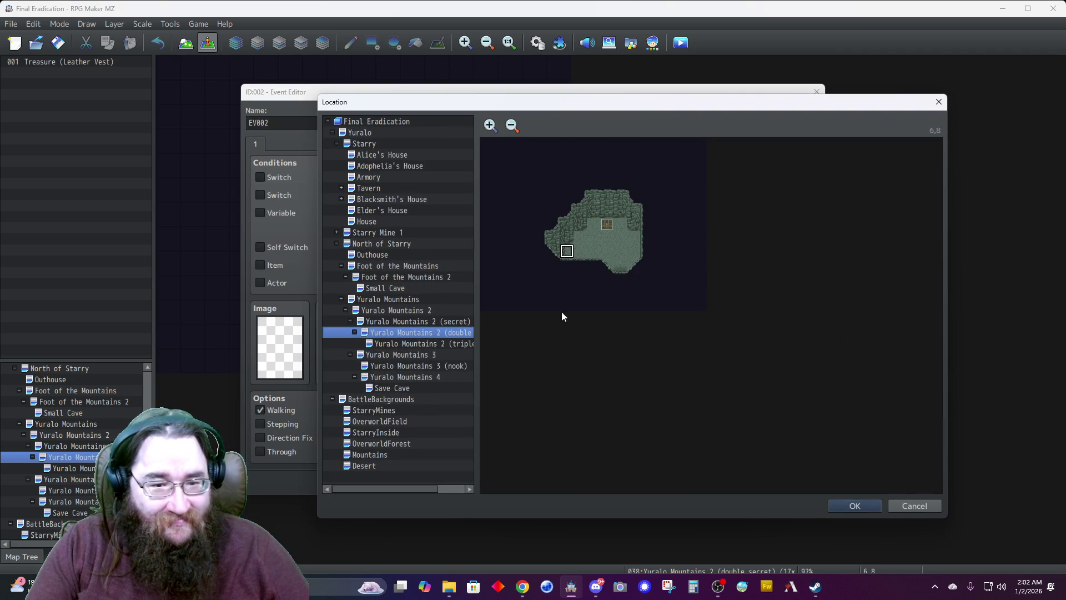
pyautogui.click(392, 343)
pyautogui.click(621, 239)
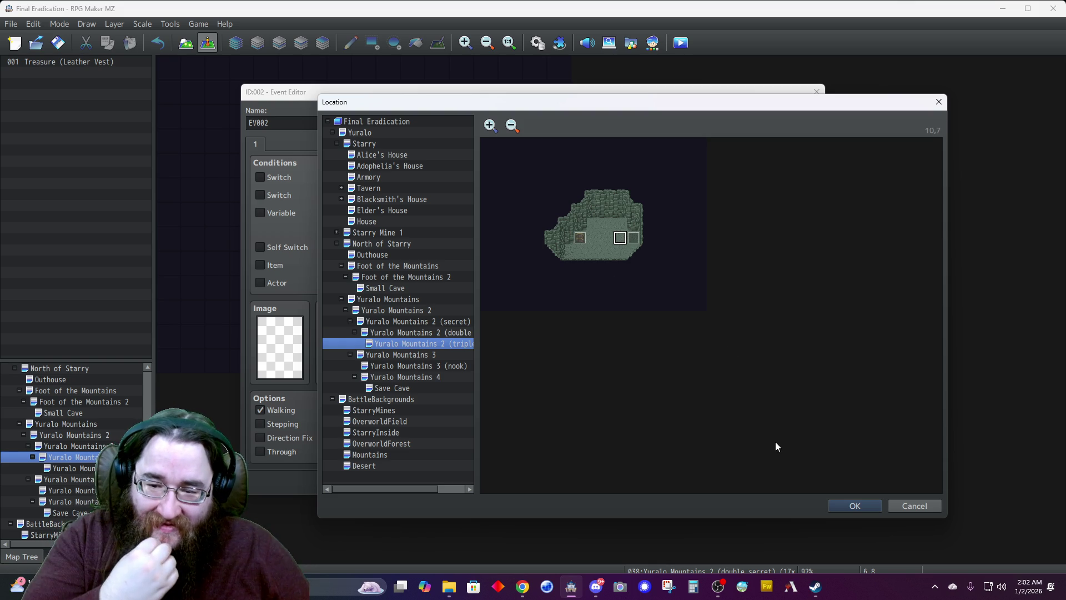
pyautogui.click(841, 506)
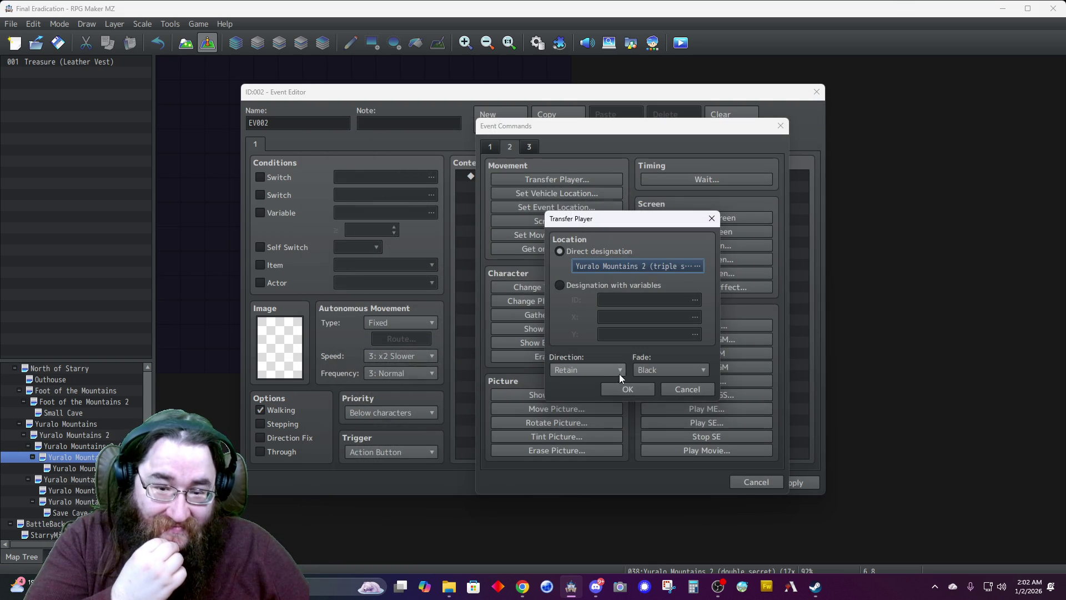
pyautogui.click(594, 368)
pyautogui.click(568, 409)
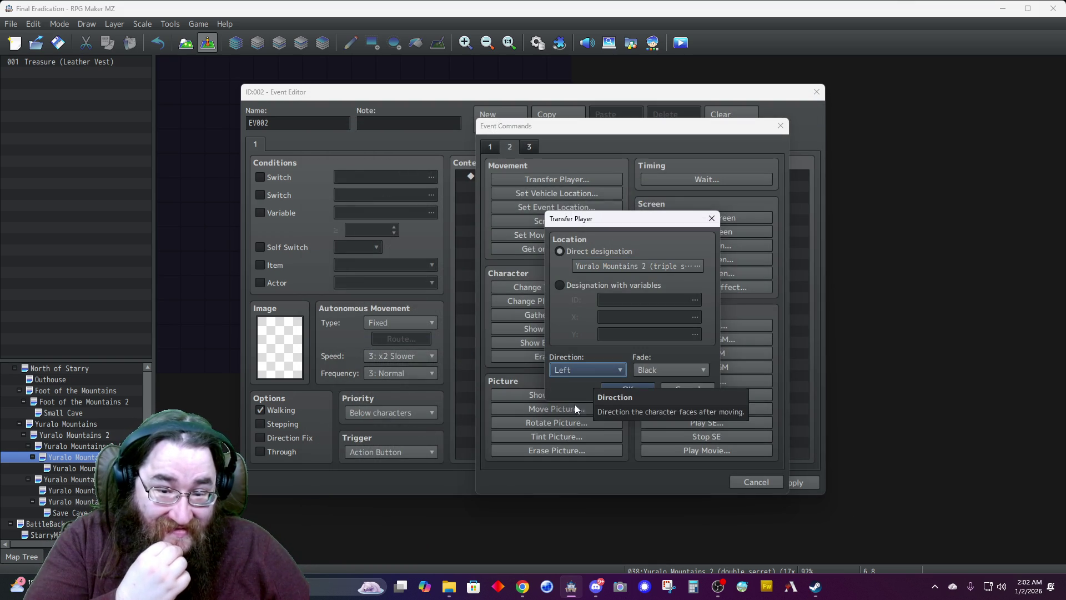
pyautogui.click(631, 388)
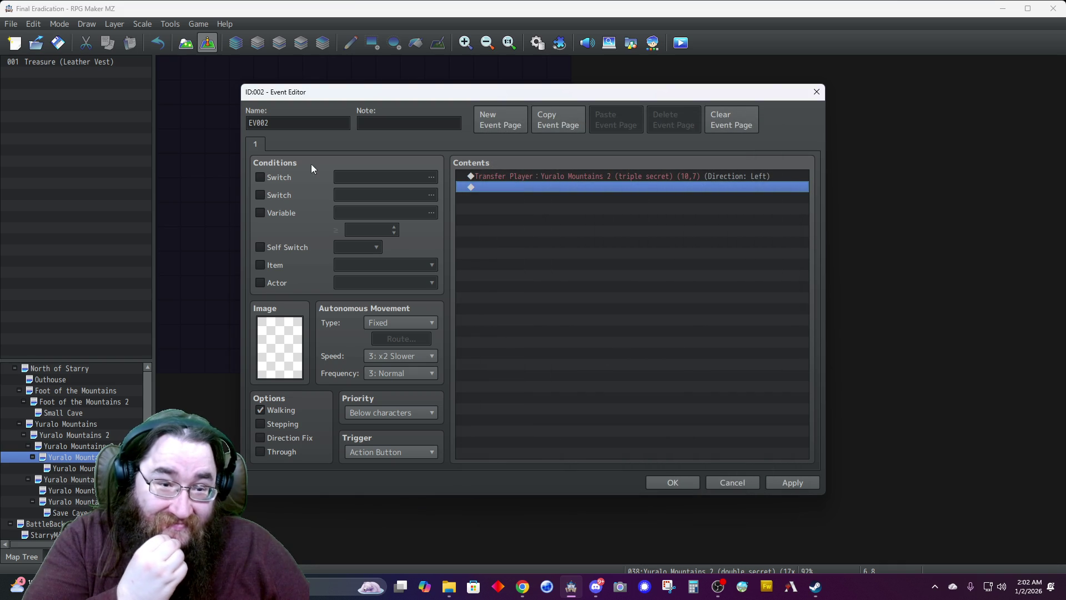
# Name the event 'Transfer (Triple Secret Room)' and confirm it
pyautogui.doubleClick(287, 124)
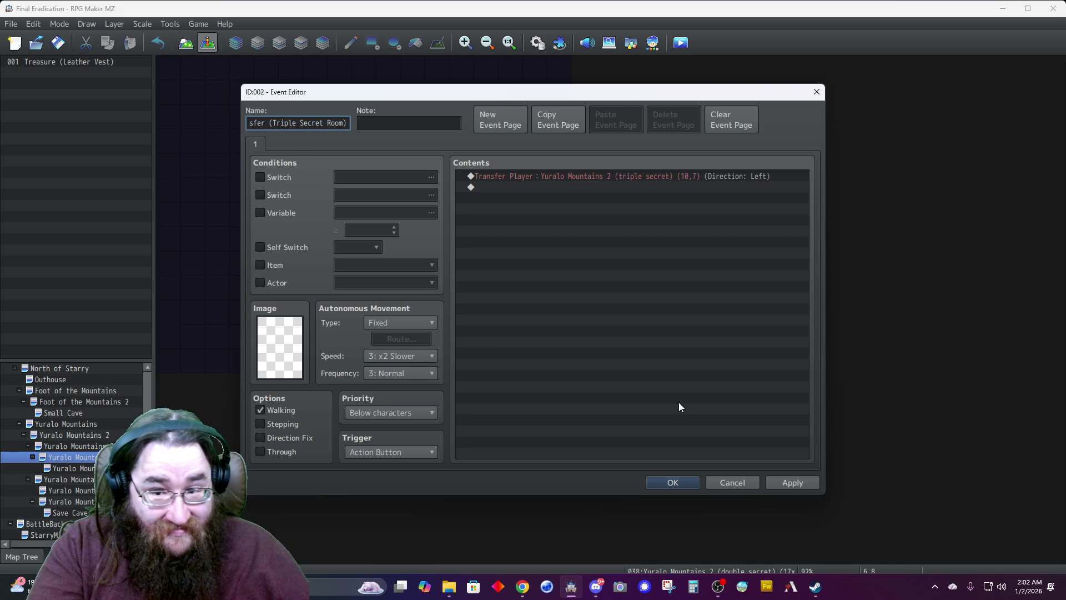
pyautogui.click(680, 481)
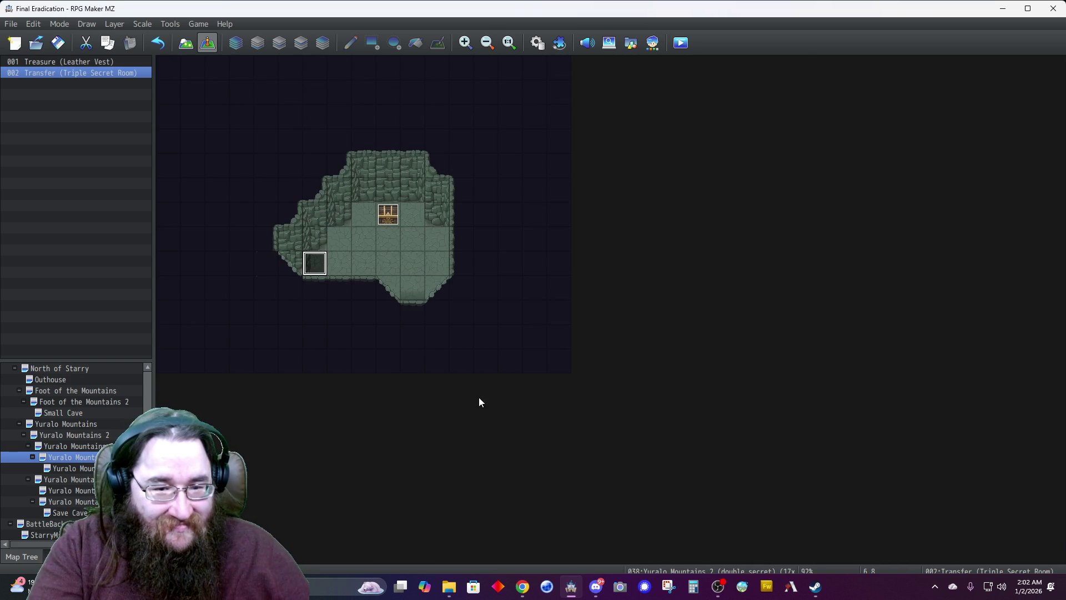
pyautogui.rightClick(415, 292)
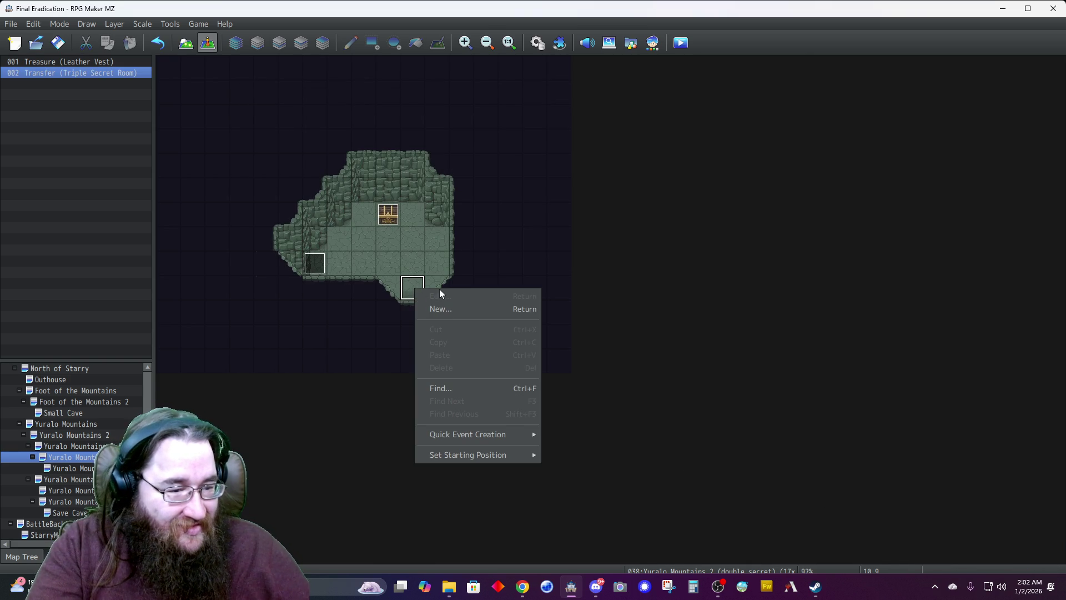
# Add a quick transfer event one tile up leading to Yuralo Mountains 2 (secret) at 10,7
pyautogui.click(422, 244)
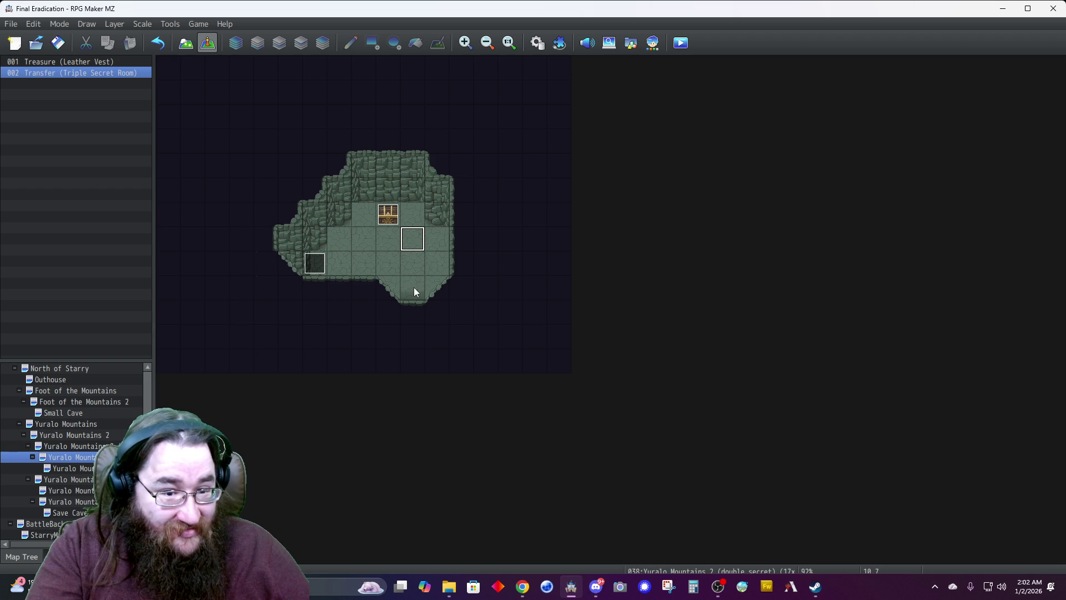
pyautogui.rightClick(416, 288)
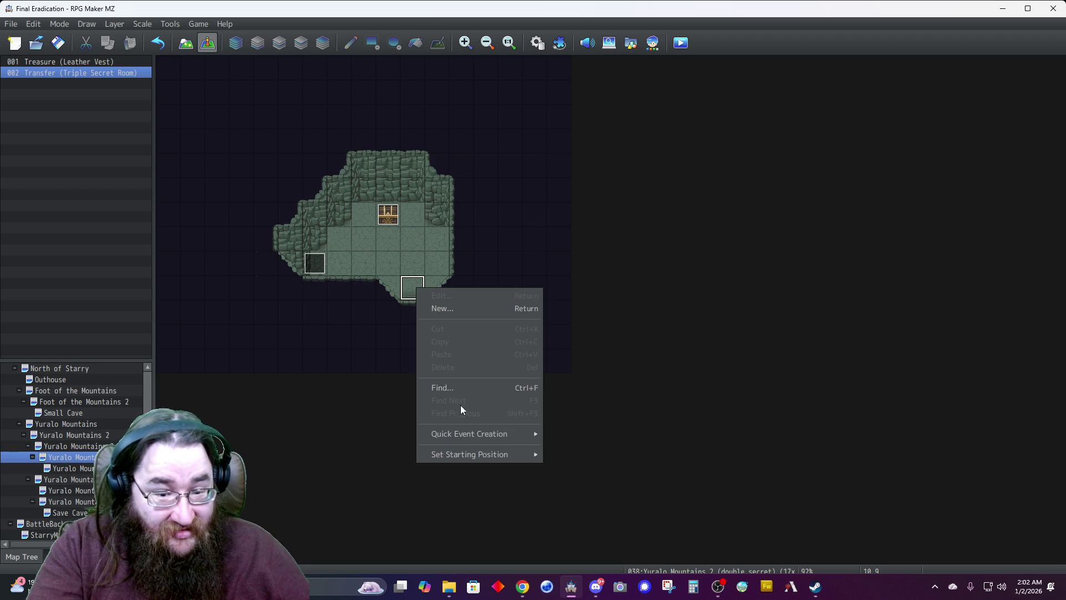
pyautogui.moveTo(487, 435)
pyautogui.click(572, 434)
pyautogui.click(499, 292)
pyautogui.click(316, 305)
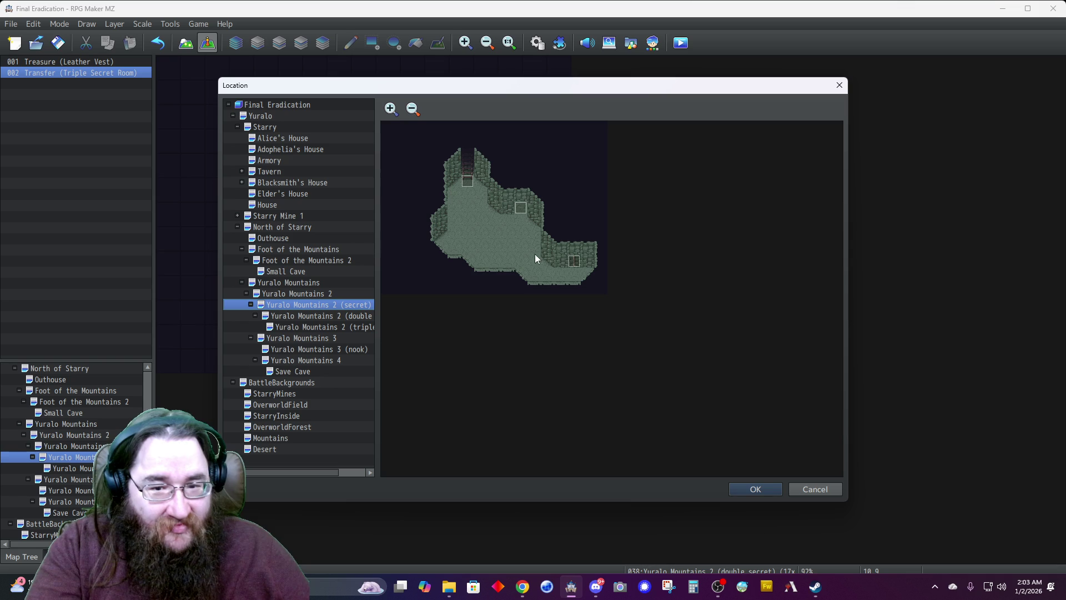
pyautogui.click(520, 222)
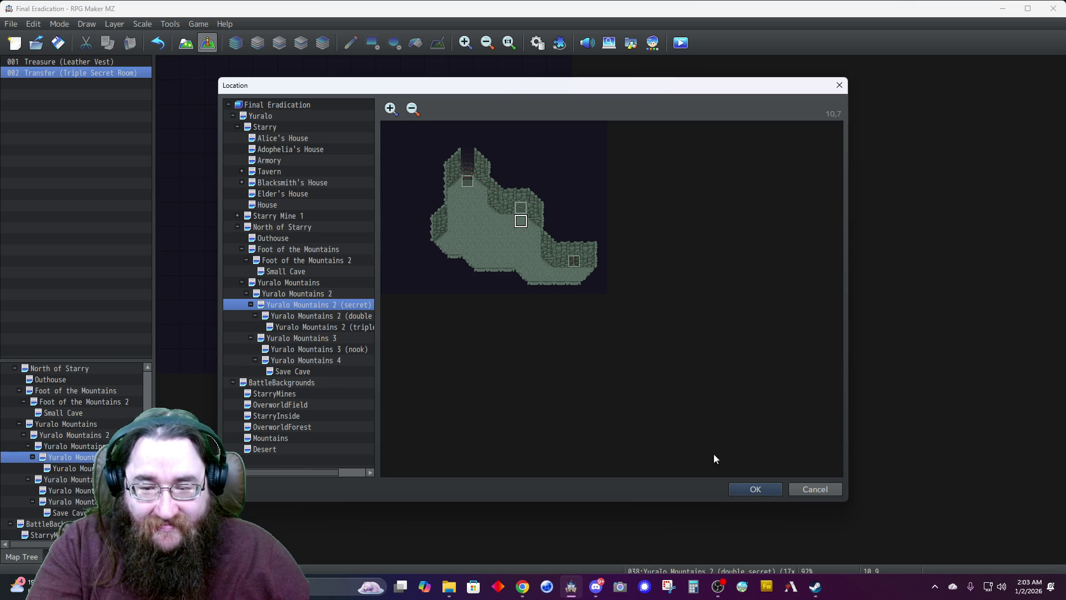
pyautogui.click(755, 489)
pyautogui.click(575, 295)
pyautogui.click(575, 327)
pyautogui.click(550, 312)
# Make the new transfer event silent, then go to the Yuralo Mountains 2 (secret) map
pyautogui.doubleClick(406, 288)
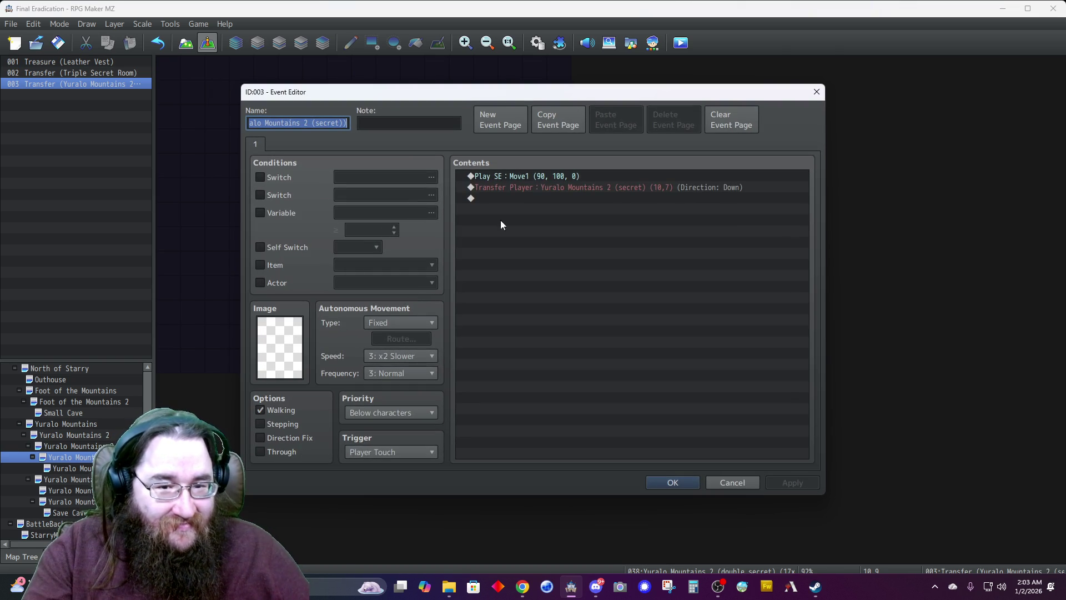
pyautogui.click(483, 176)
pyautogui.press('Delete')
pyautogui.click(666, 481)
pyautogui.click(78, 445)
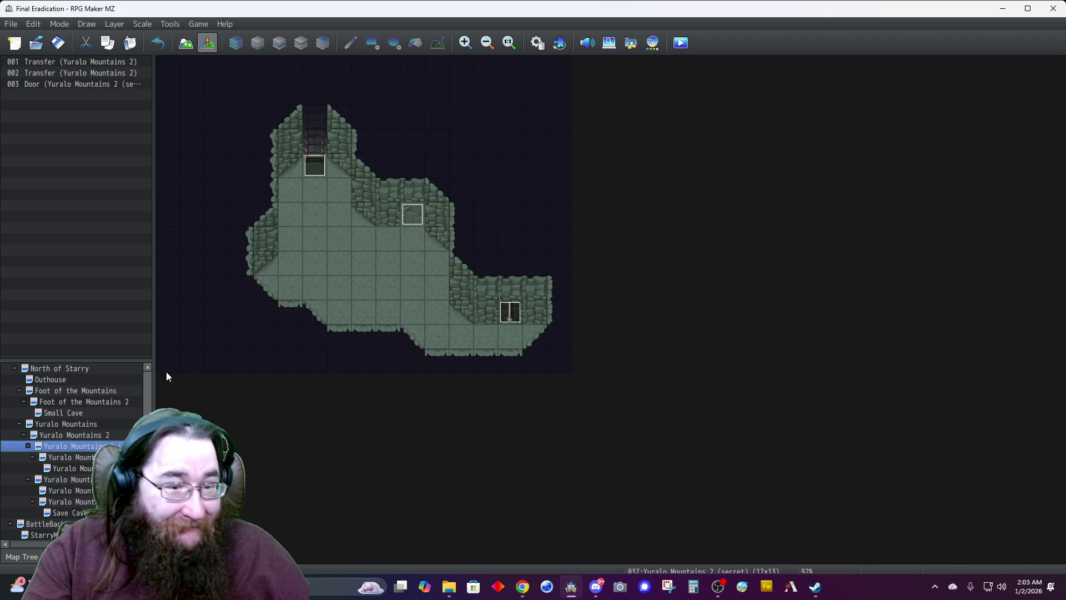
# Retarget the cave door's transfer to Yuralo Mountains 2 (double secret) at 10,8, facing up
pyautogui.click(412, 215)
pyautogui.rightClick(411, 216)
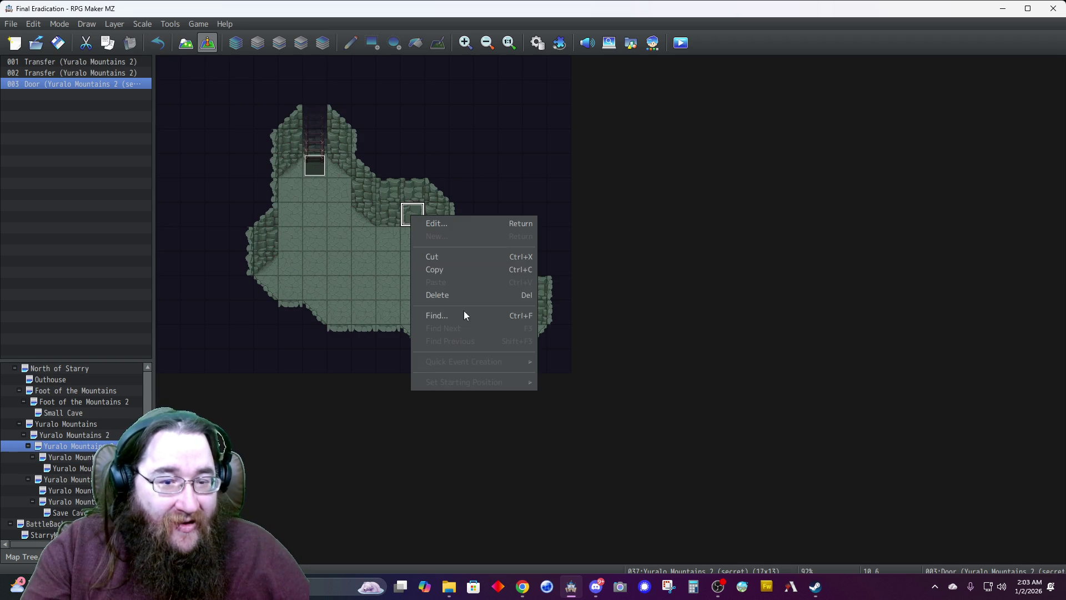
pyautogui.click(449, 222)
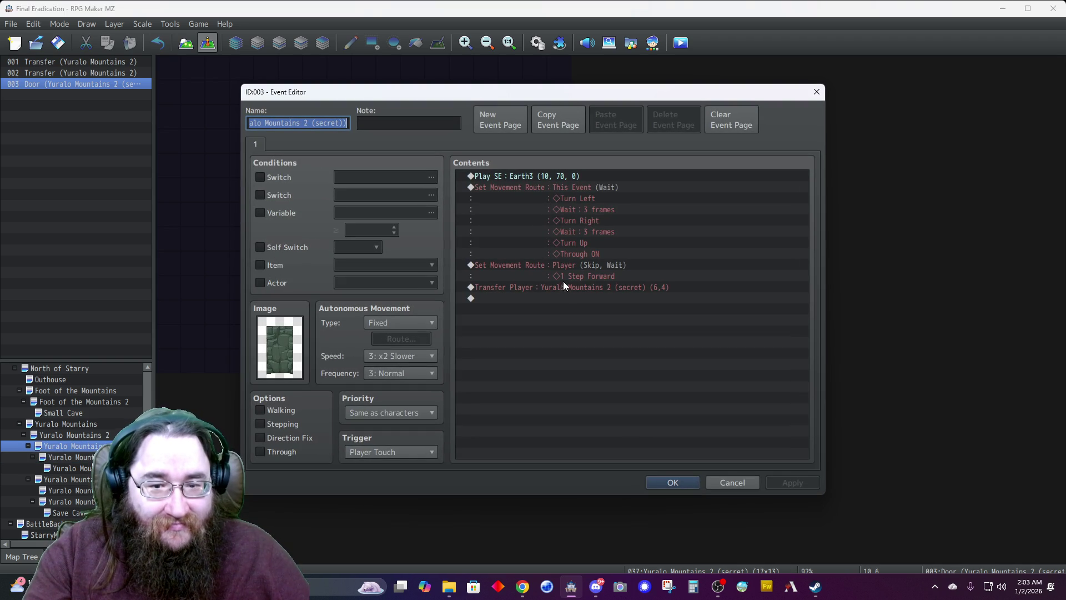
pyautogui.rightClick(562, 289)
pyautogui.click(577, 312)
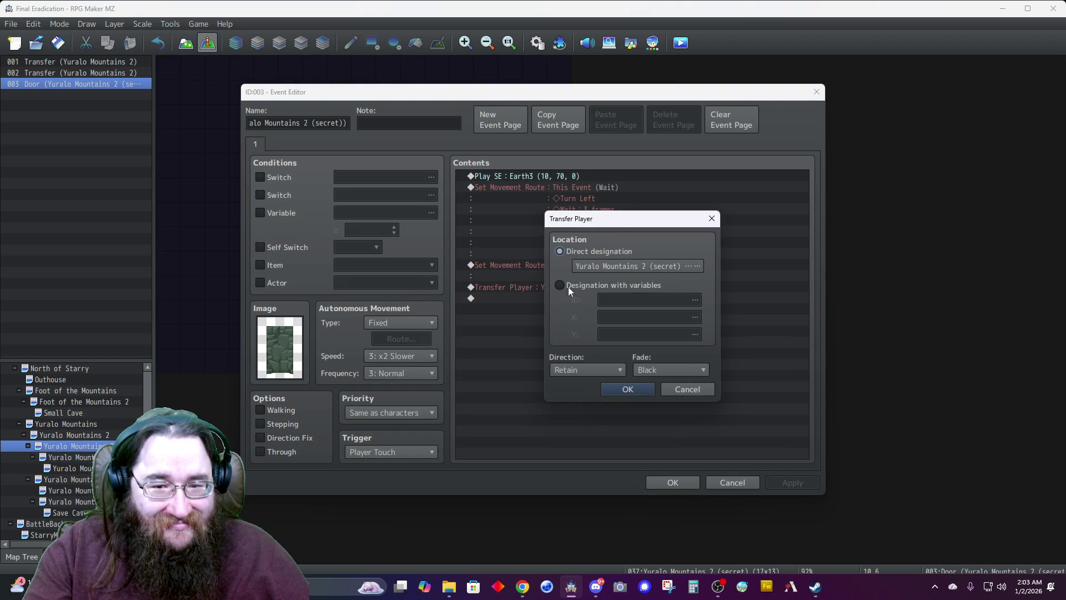
pyautogui.click(592, 267)
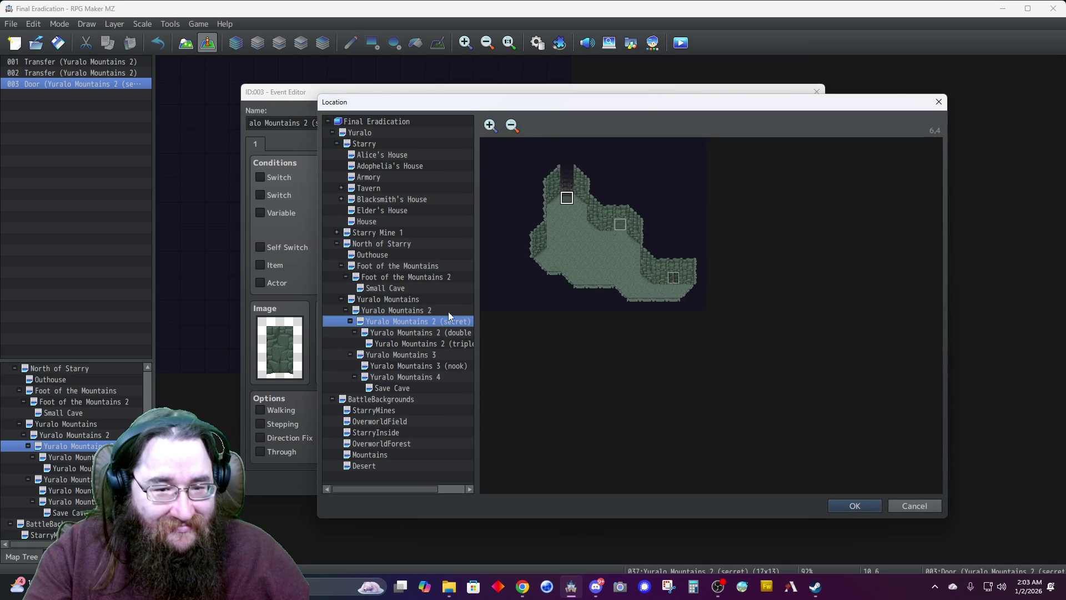
pyautogui.click(421, 333)
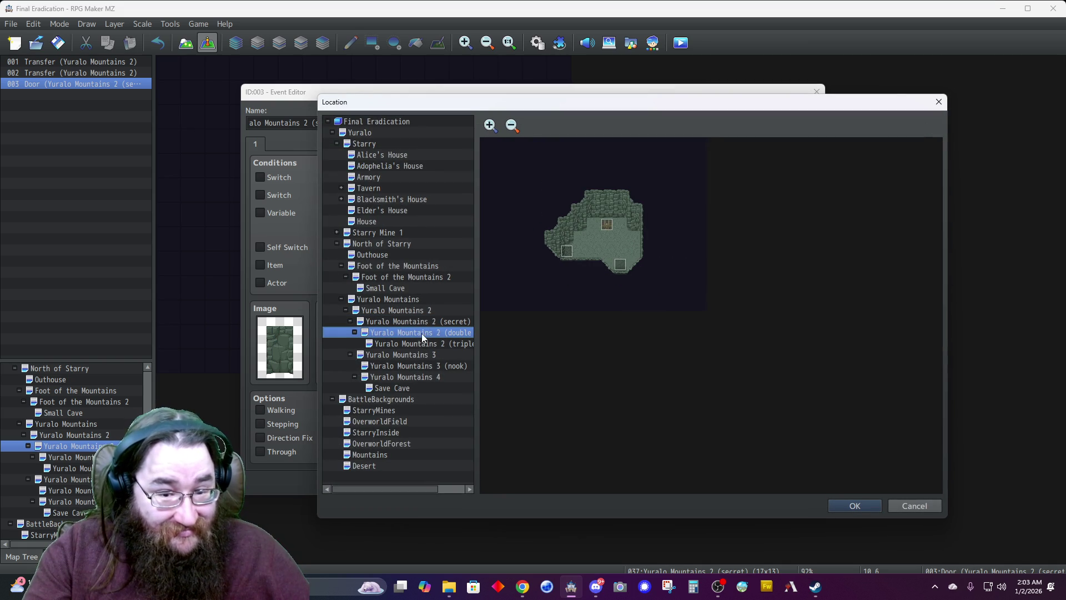
pyautogui.click(619, 249)
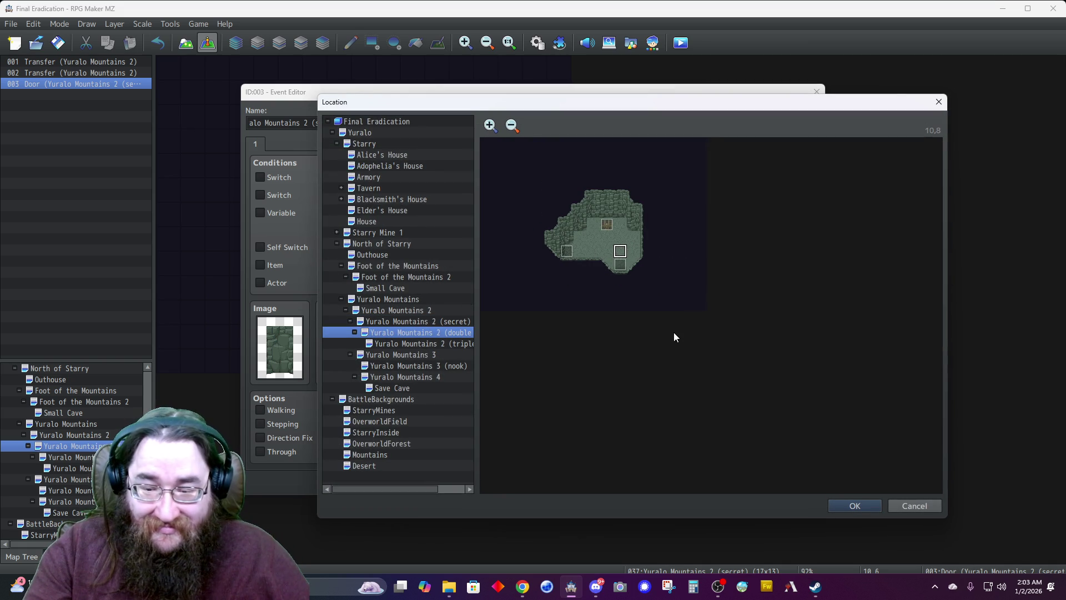
pyautogui.click(846, 500)
pyautogui.click(581, 369)
pyautogui.click(566, 435)
pyautogui.click(625, 388)
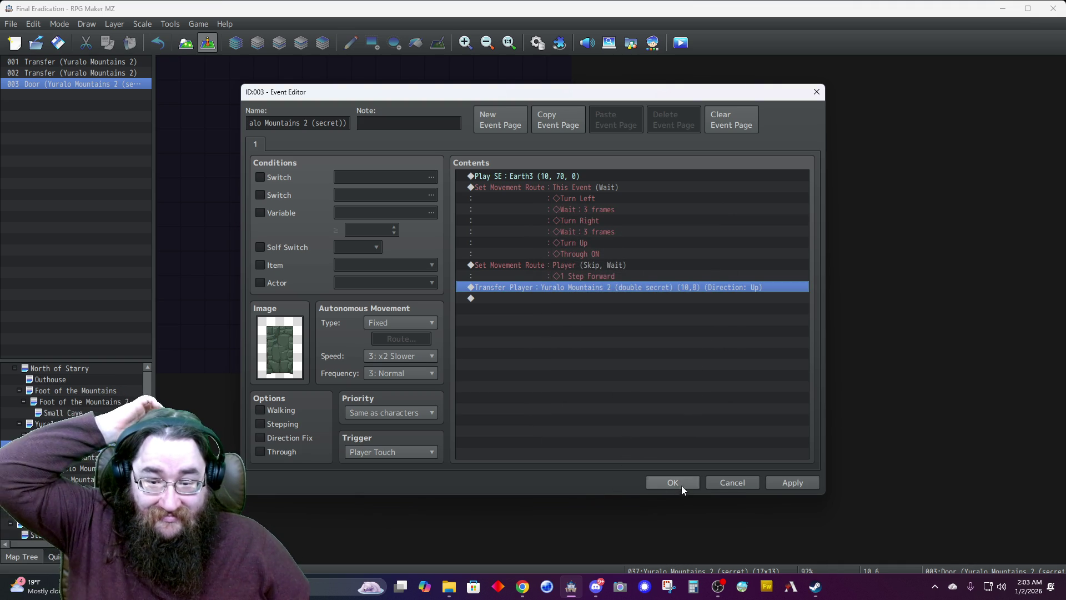
pyautogui.click(675, 483)
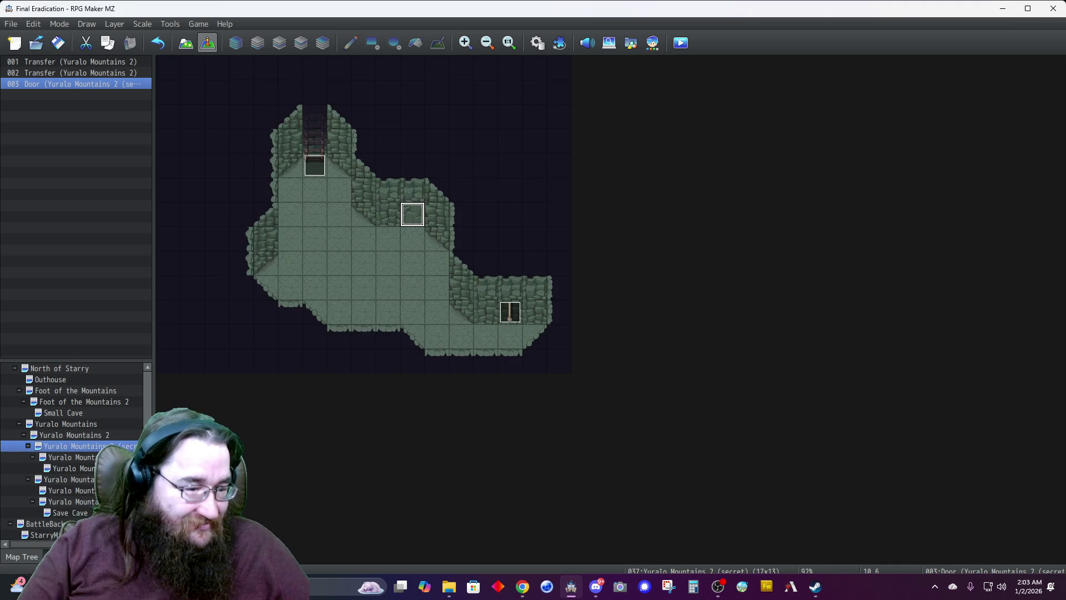
# Set the player's starting position on a path tile in Yuralo Mountains 2
pyautogui.click(92, 435)
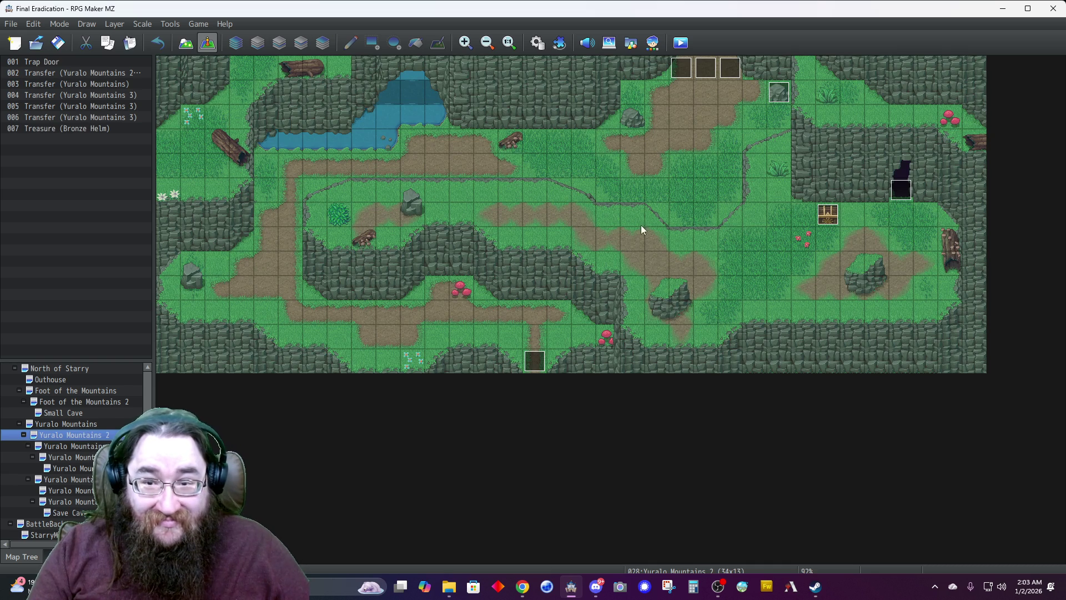
pyautogui.rightClick(714, 110)
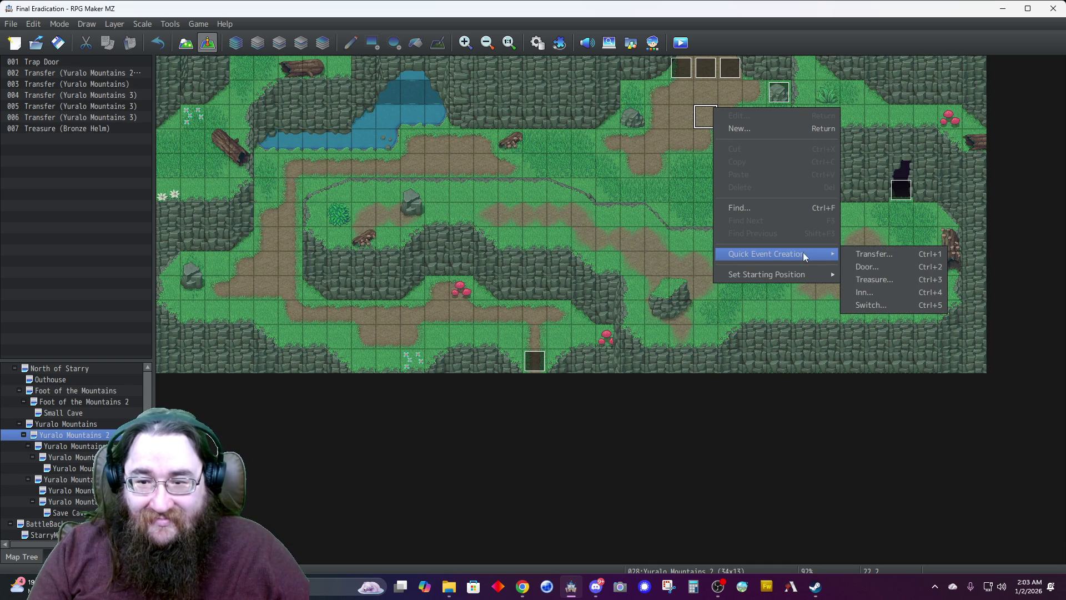
pyautogui.moveTo(820, 275)
pyautogui.click(861, 275)
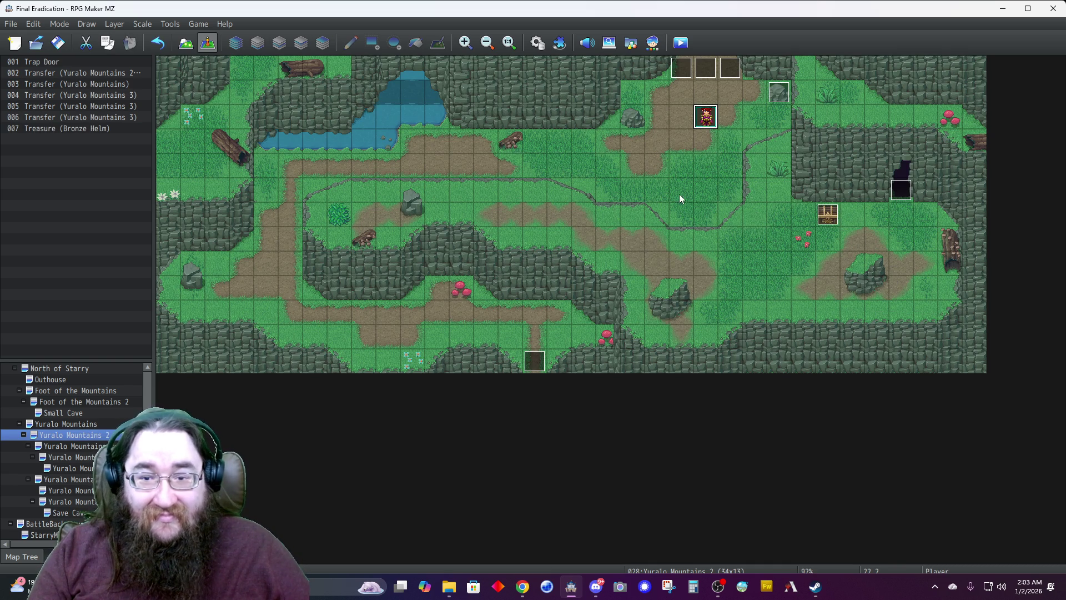
# Save the project and playtest it, starting a new game
pyautogui.click(681, 43)
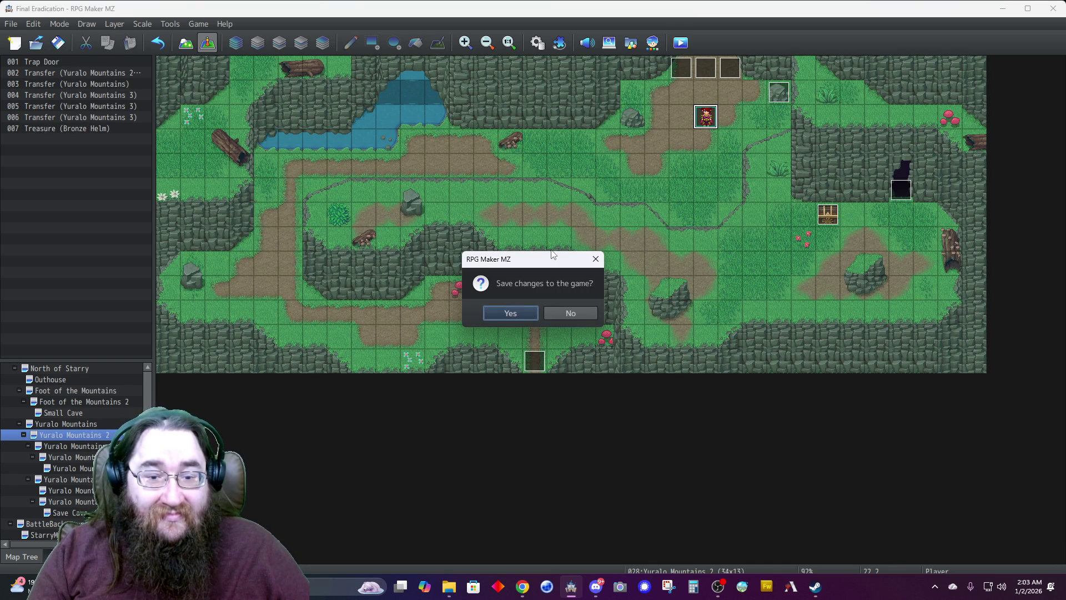
pyautogui.click(504, 315)
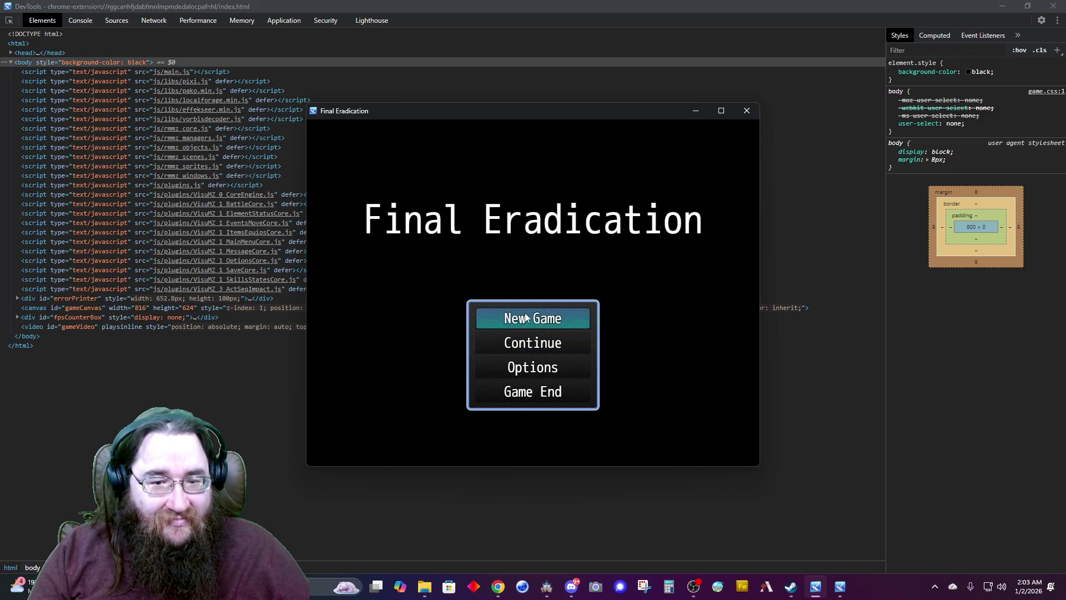
pyautogui.click(526, 315)
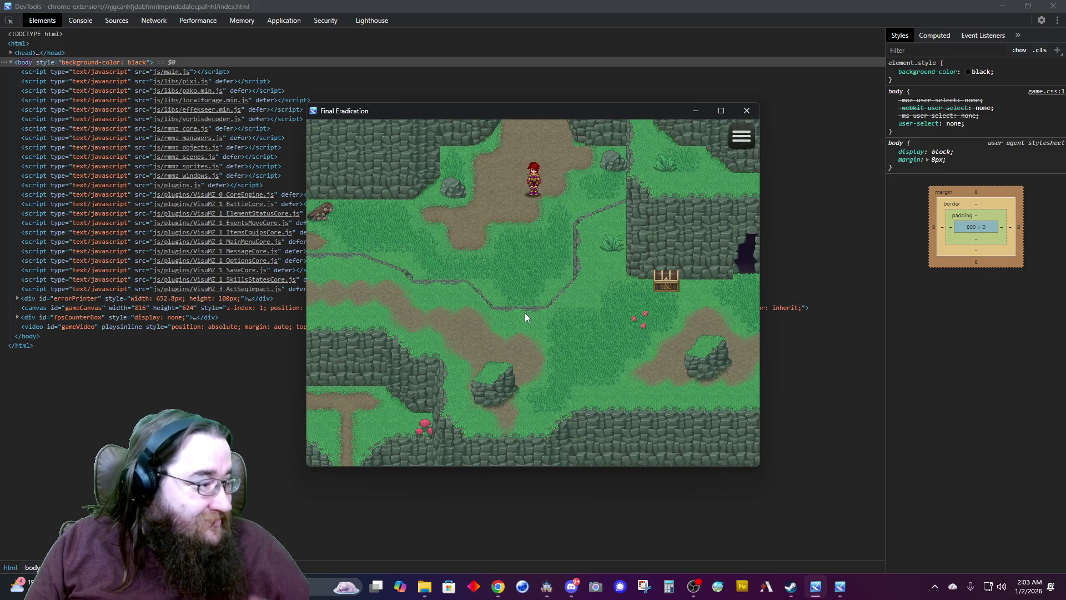